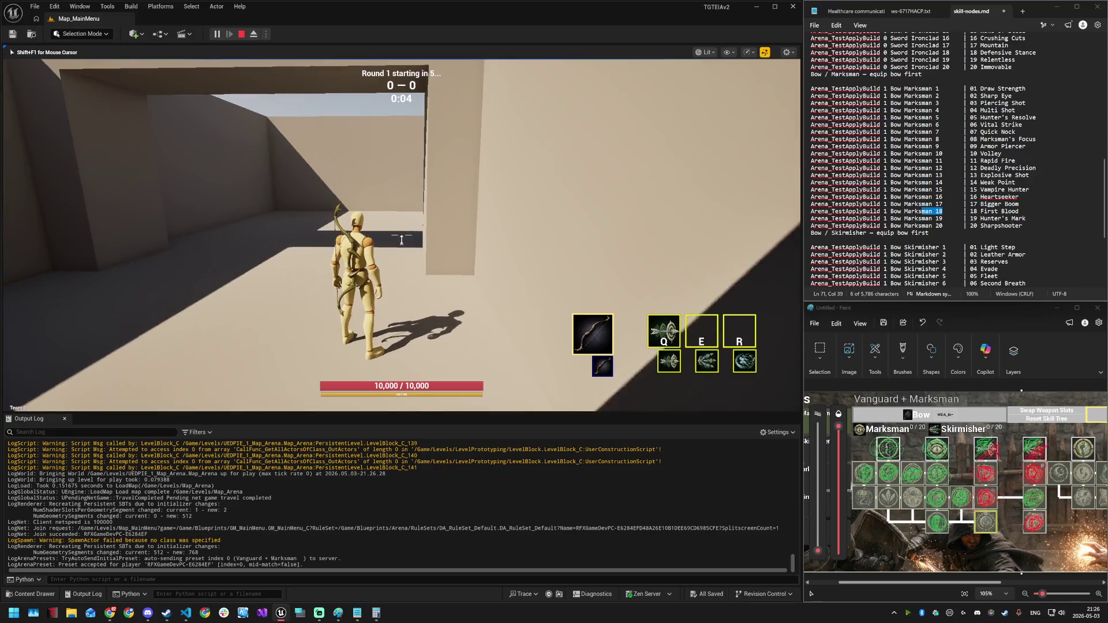
- Run the archer into the arena, fire Piercing Shot and a basic arrow, then Evade
{"action": "key", "text": "w"}
{"action": "key", "text": "w"}
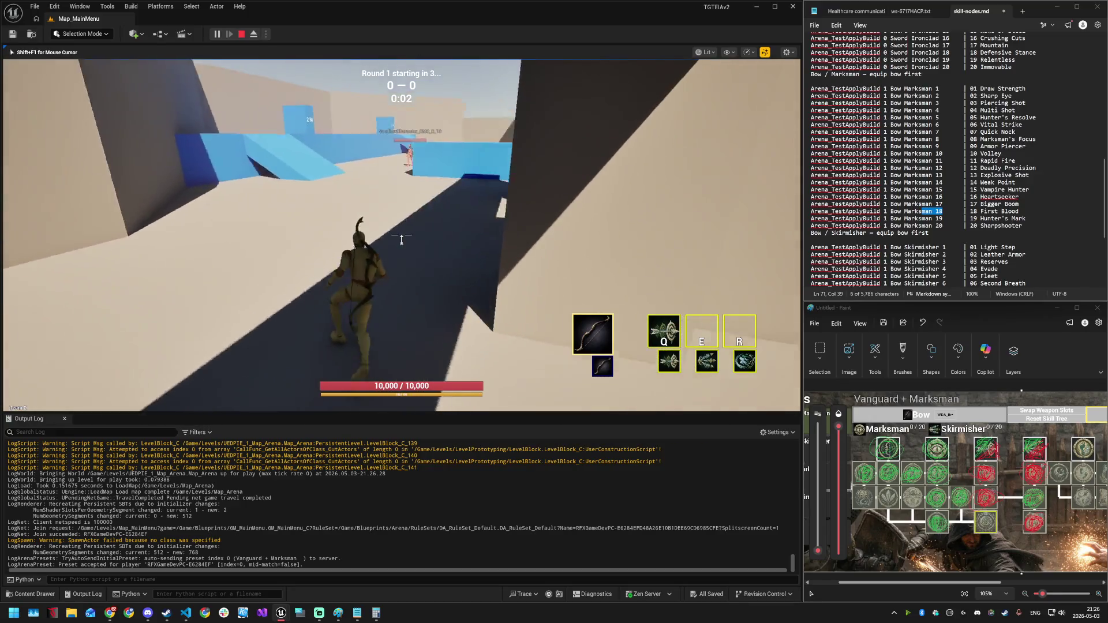
{"action": "key", "text": "w"}
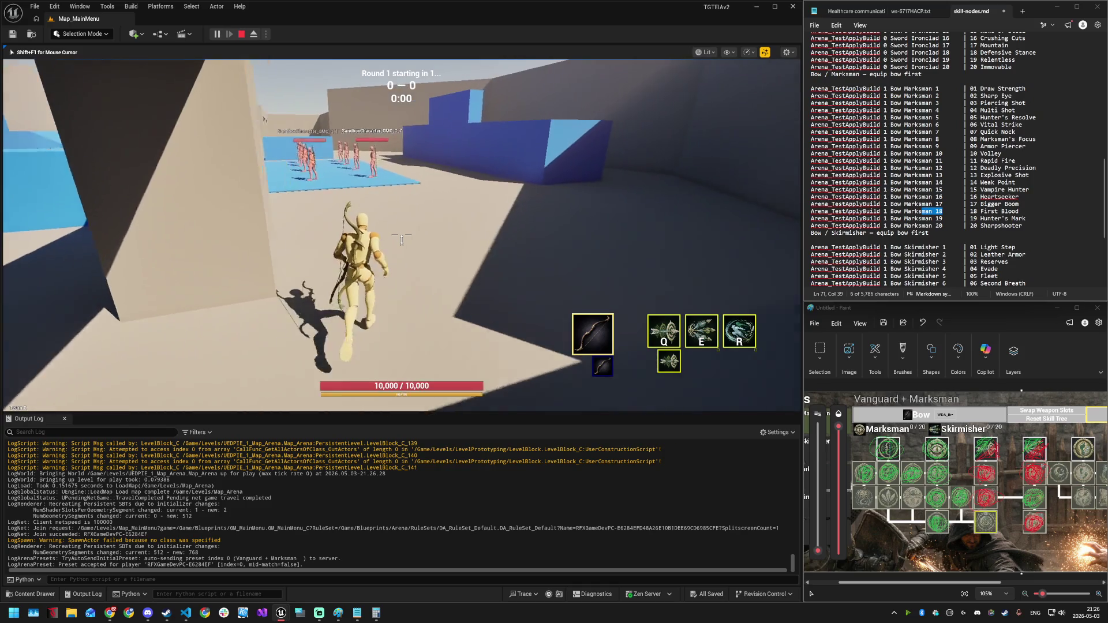
{"action": "key", "text": "w"}
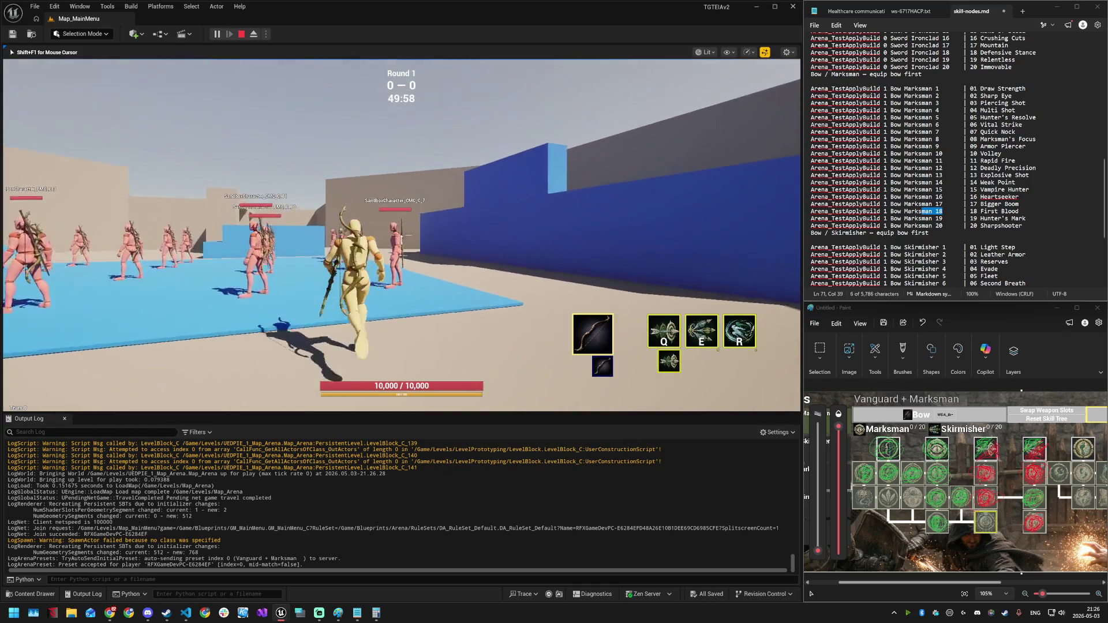
{"action": "key", "text": "q"}
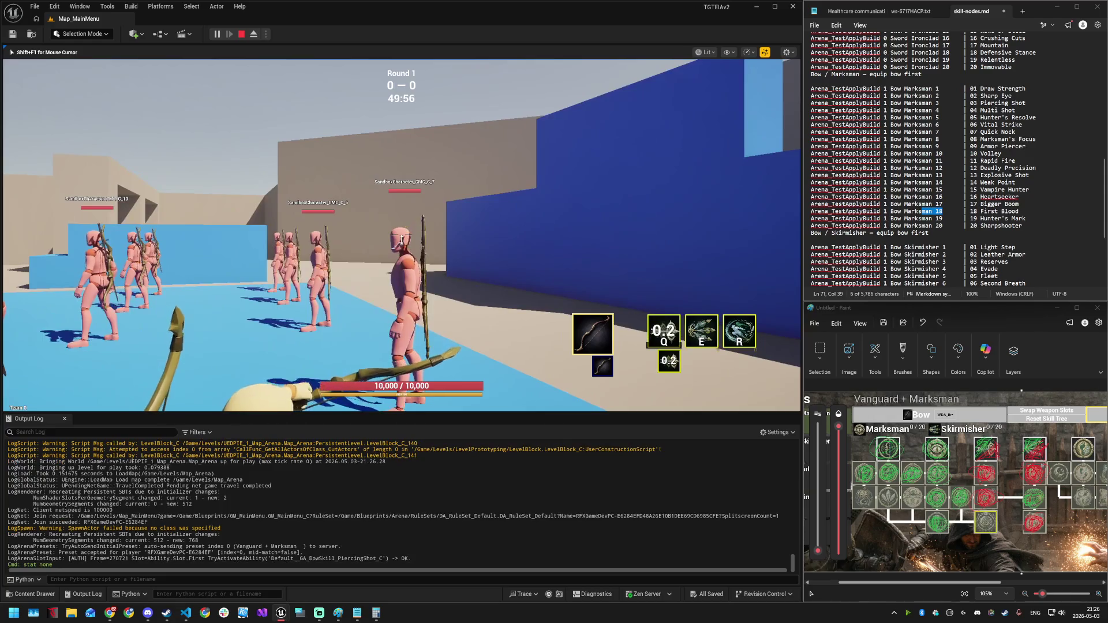
{"action": "left_click", "coordinate": [402, 236]}
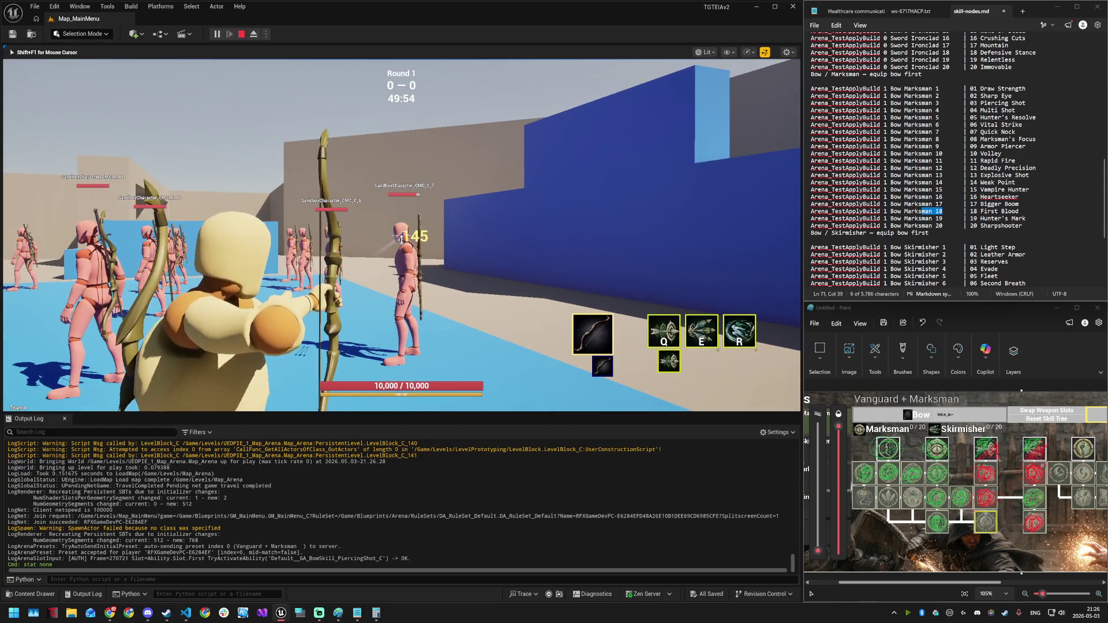
{"action": "key", "text": "r"}
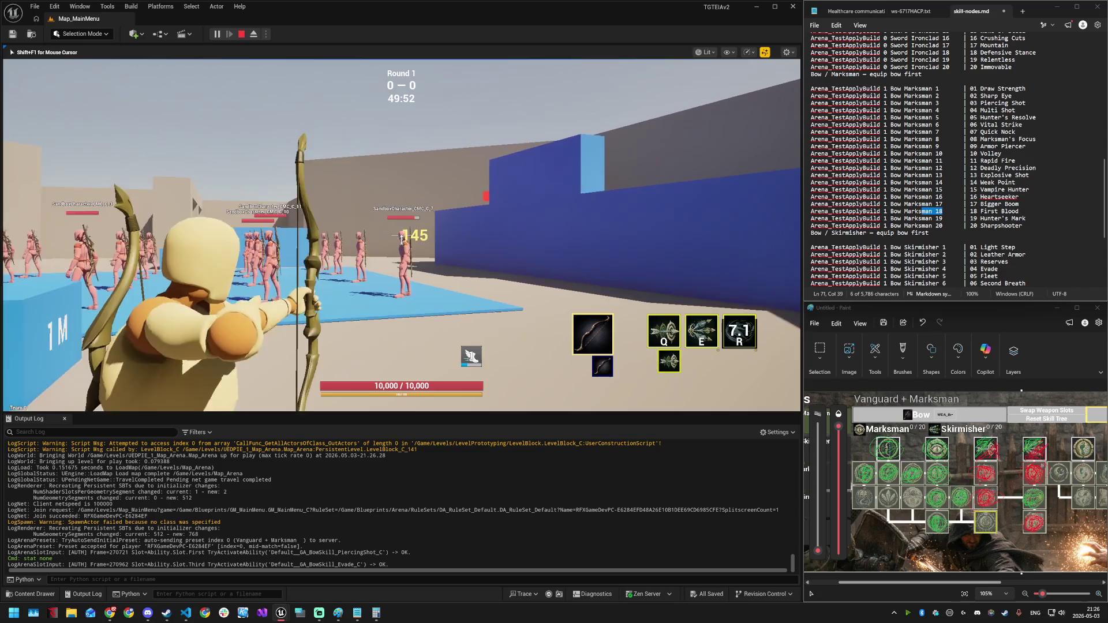
- Strafe toward the dummies, fire Multi Shot, then fire four Piercing Shots
{"action": "key", "text": "a"}
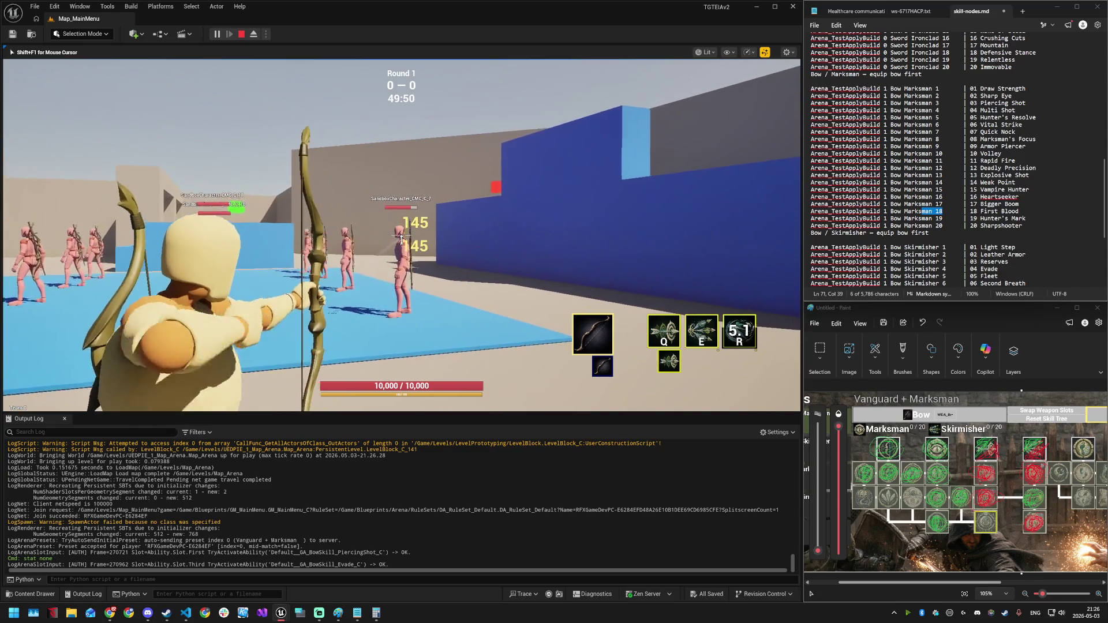
{"action": "key", "text": "w"}
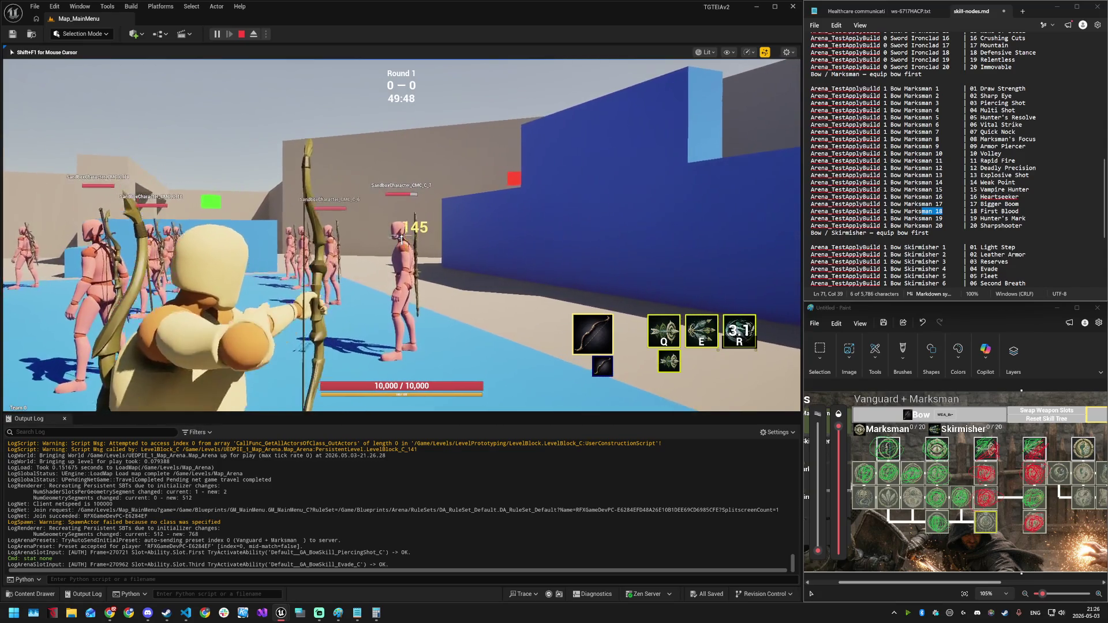
{"action": "key", "text": "e"}
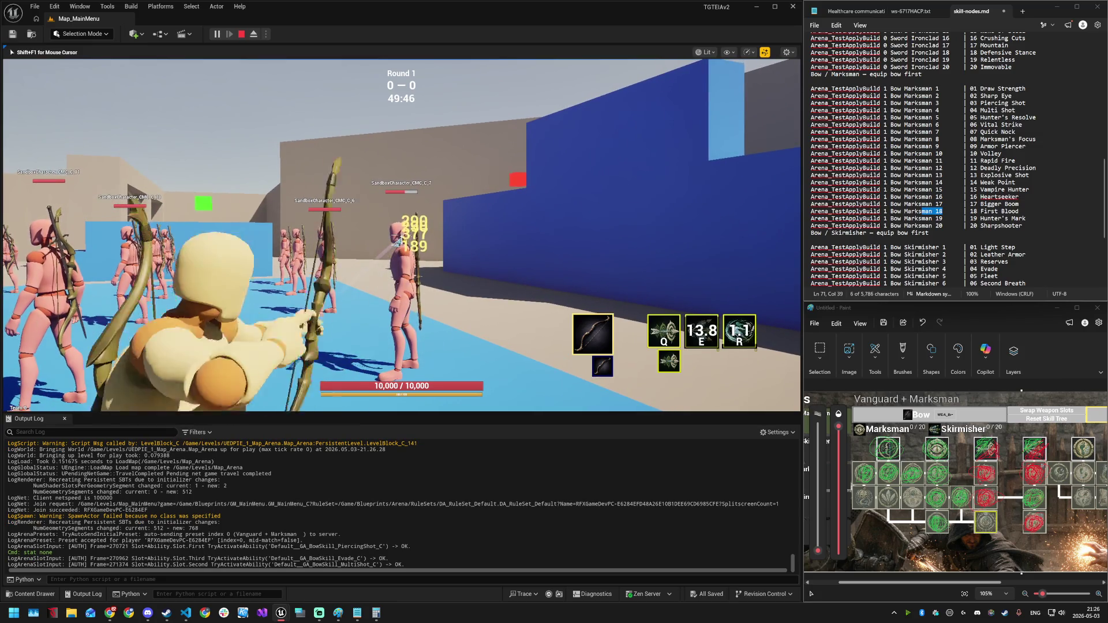
{"action": "key", "text": "q"}
{"action": "key", "text": "q"}
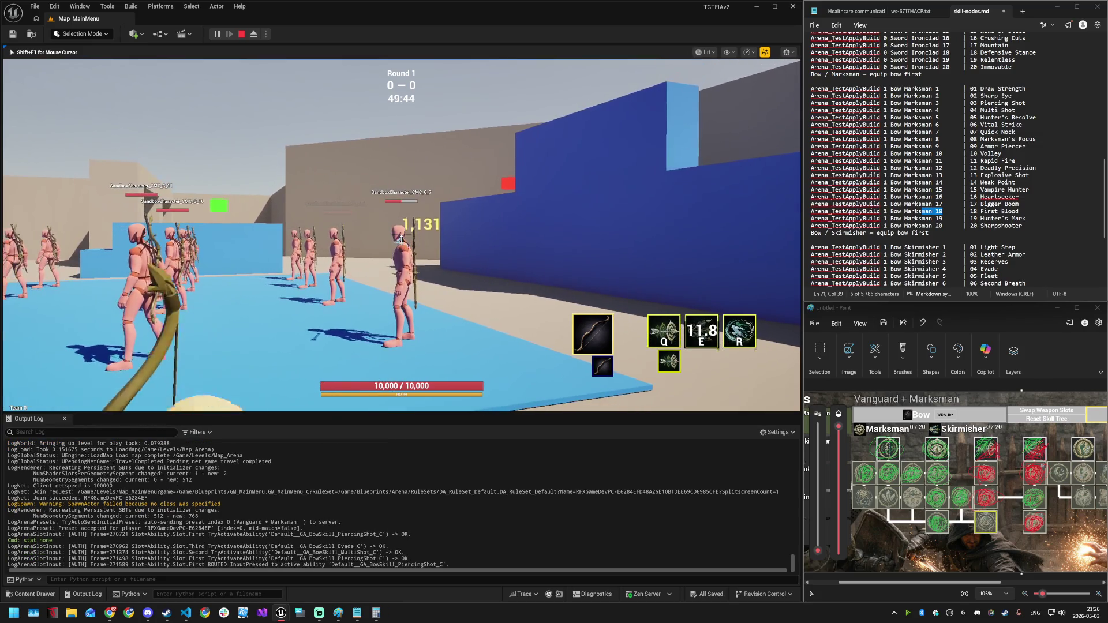
{"action": "key", "text": "q"}
{"action": "key", "text": "q"}
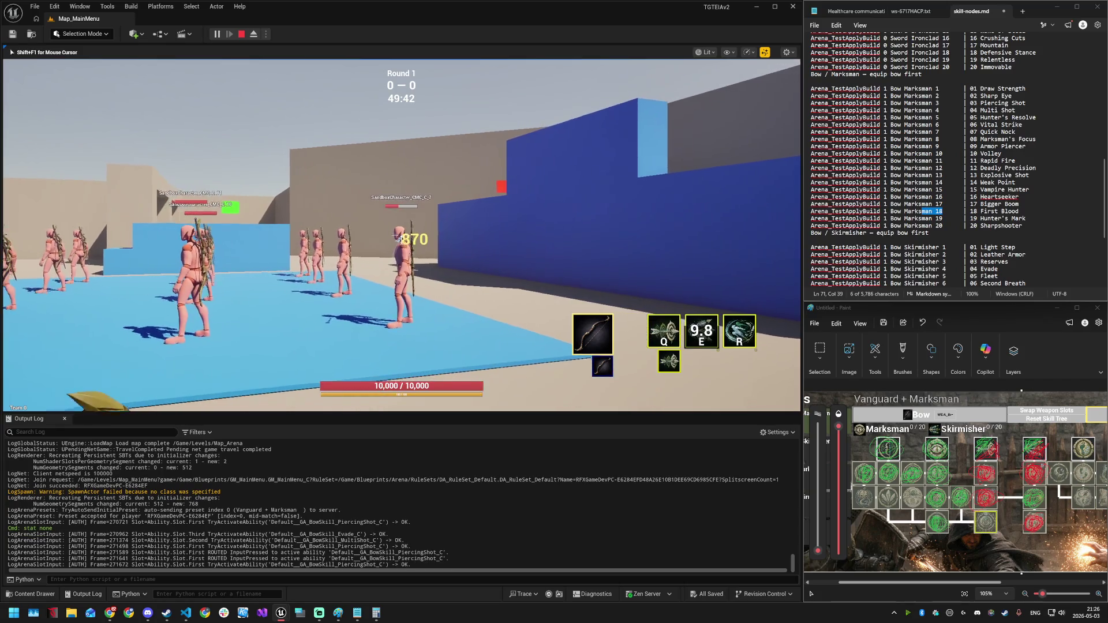
{"action": "key", "text": "q"}
{"action": "key", "text": "q"}
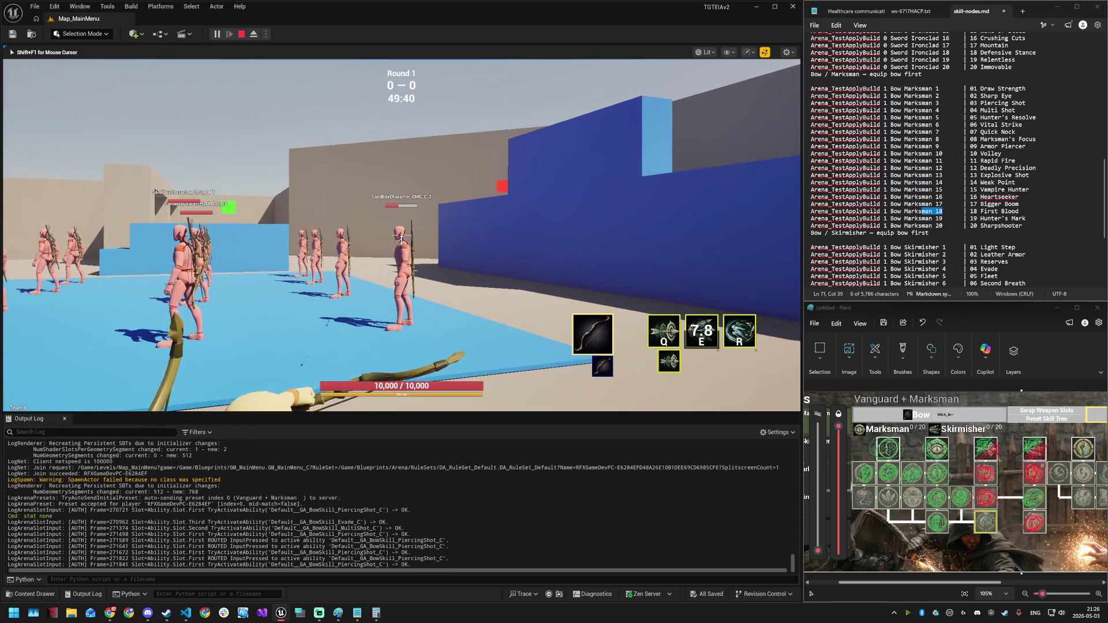
{"action": "key", "text": "q"}
{"action": "key", "text": "q"}
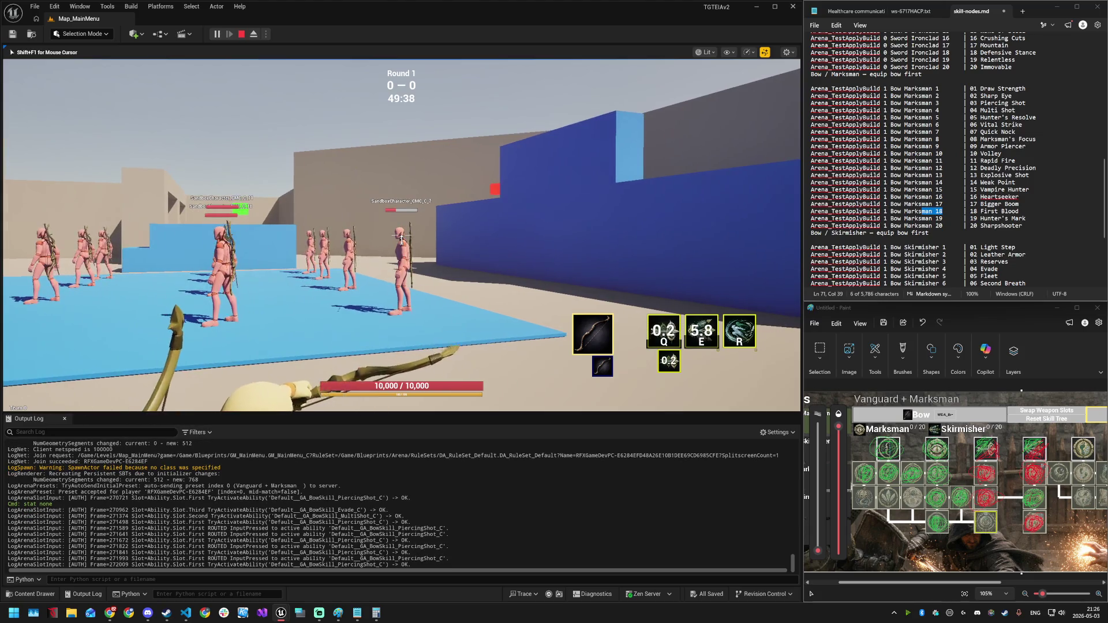
- Shoot four basic arrows at the target dummy, fire Multi Shot, then reposition left
{"action": "left_click", "coordinate": [401, 237]}
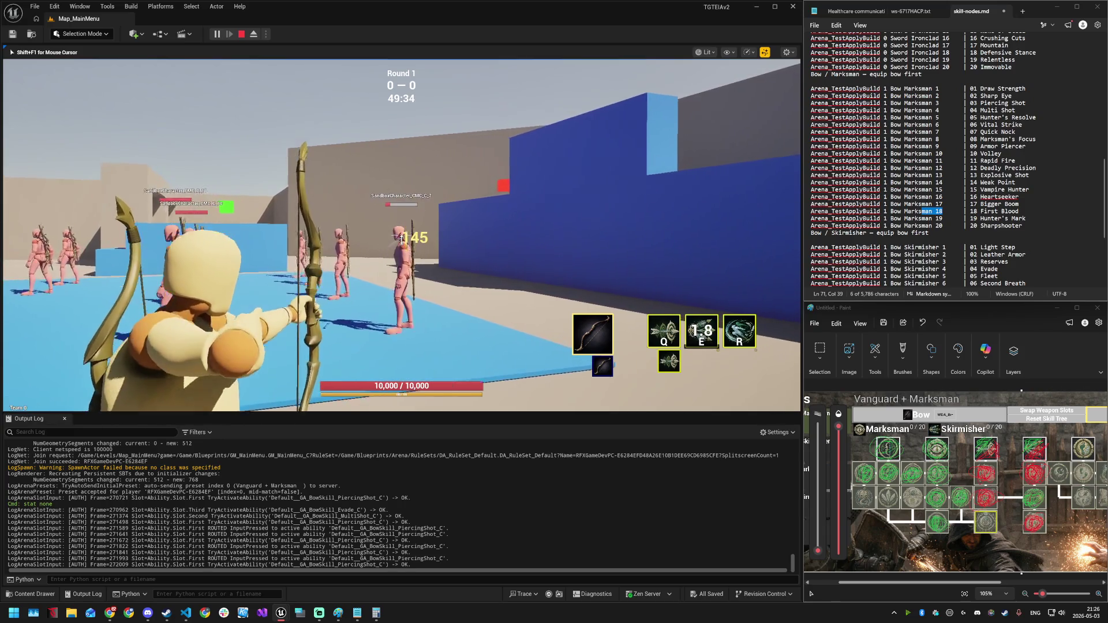
{"action": "left_click", "coordinate": [400, 237]}
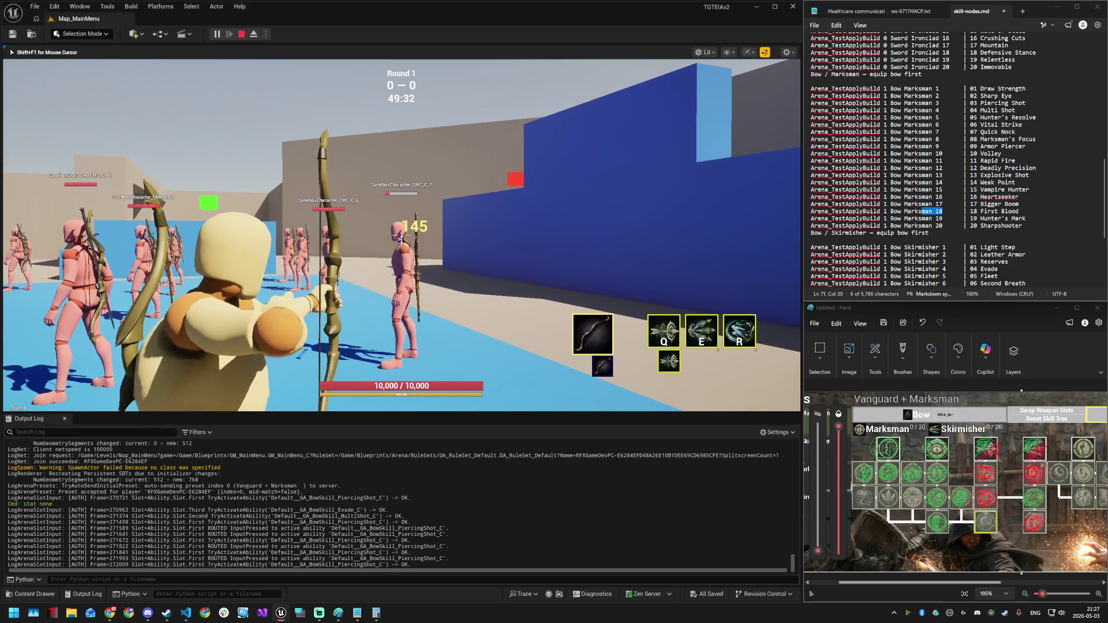
{"action": "left_click", "coordinate": [400, 238]}
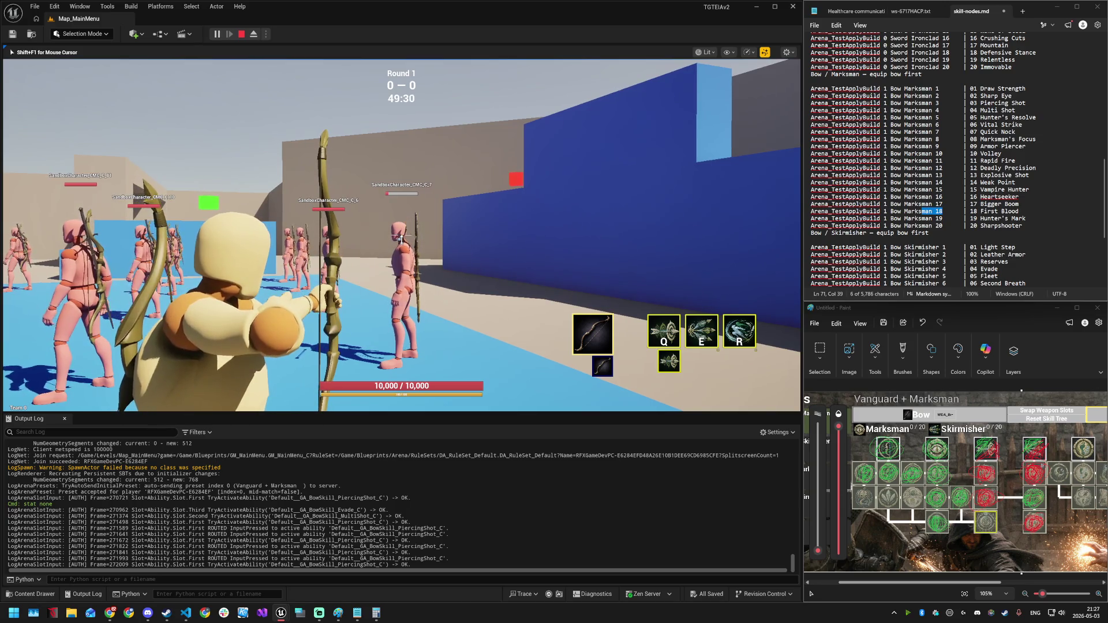
{"action": "left_click", "coordinate": [400, 239]}
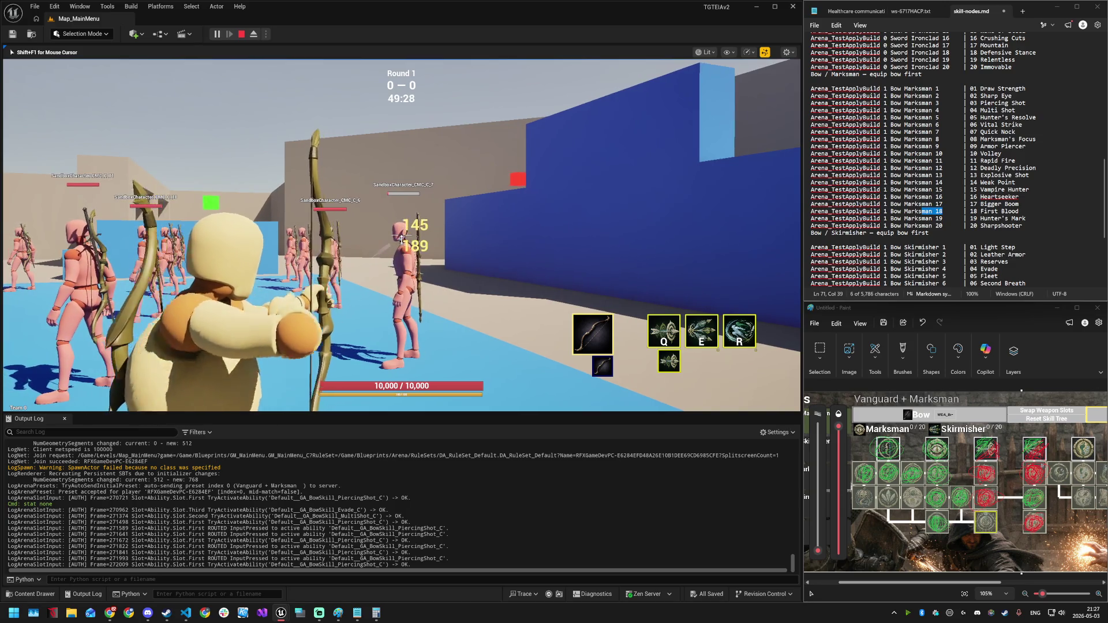
{"action": "key", "text": "e"}
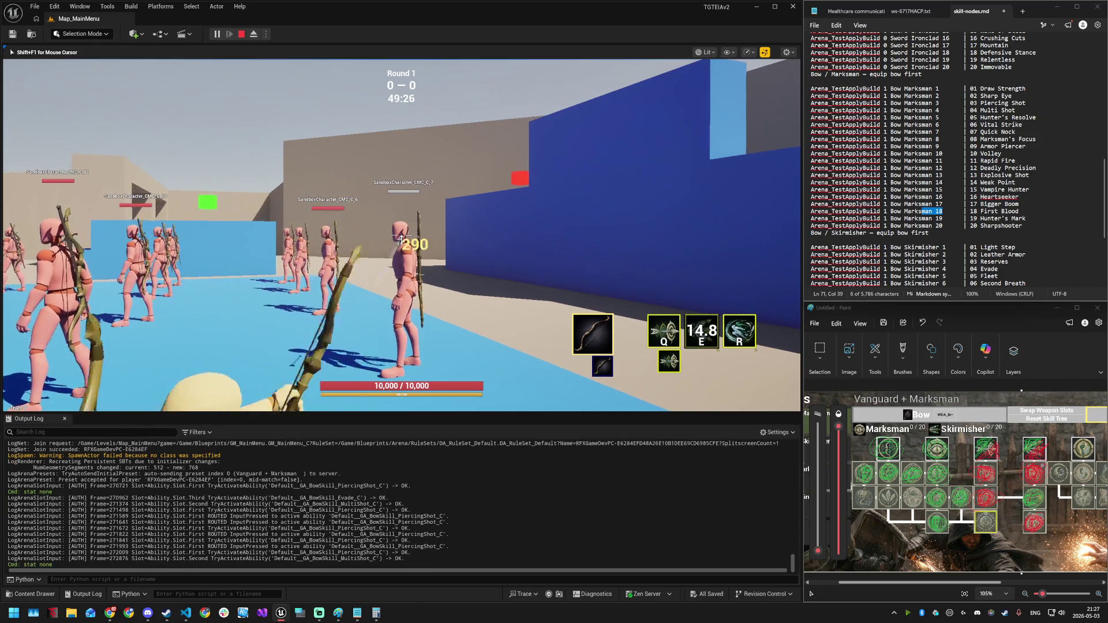
{"action": "key", "text": "w"}
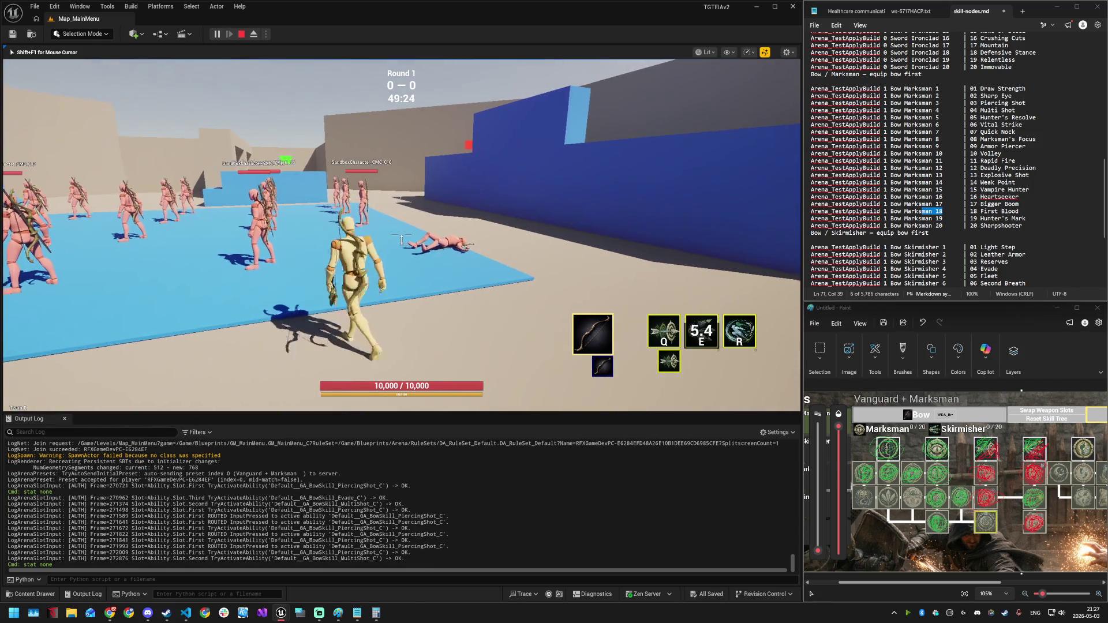
{"action": "key", "text": "a"}
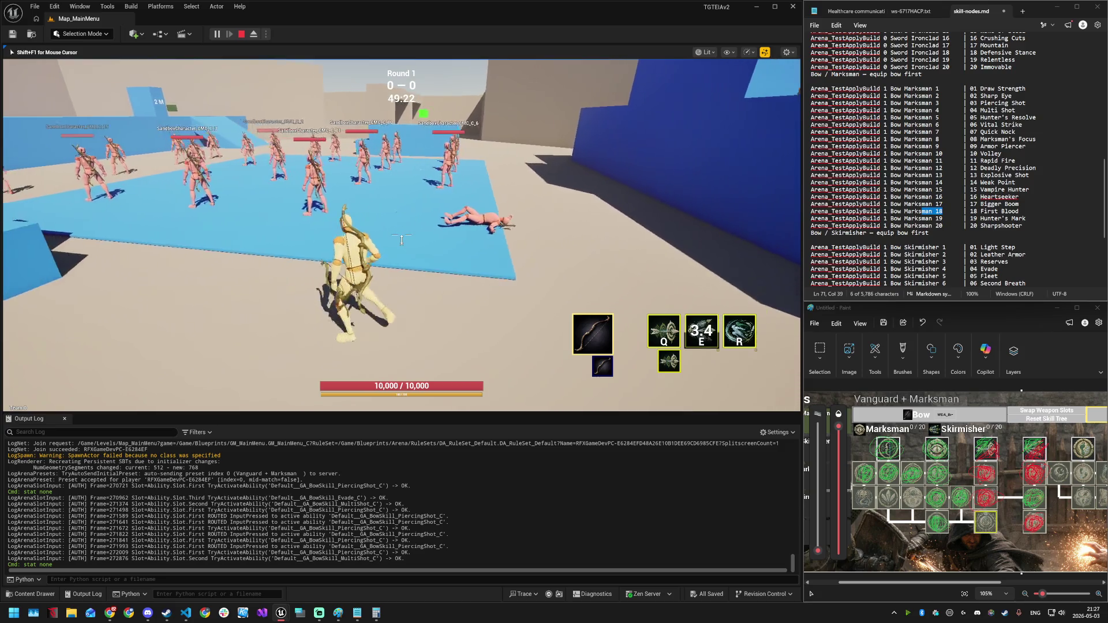
- Dismiss the Start menu, select Hunter's Mark in the notes, and refocus the game
{"action": "key", "text": "super"}
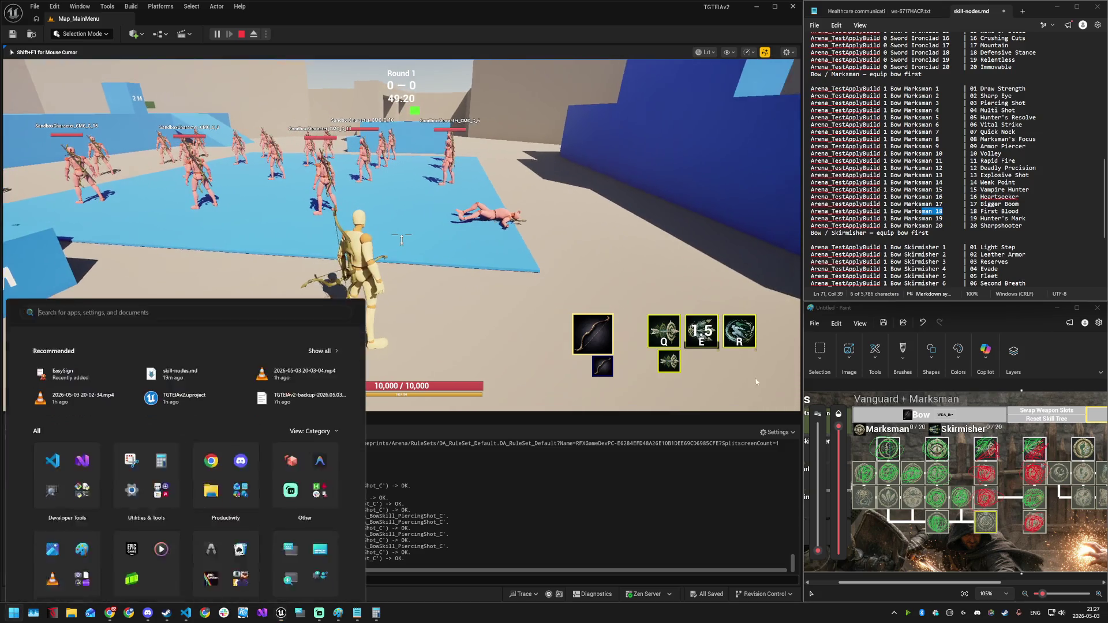
{"action": "left_click", "coordinate": [861, 500]}
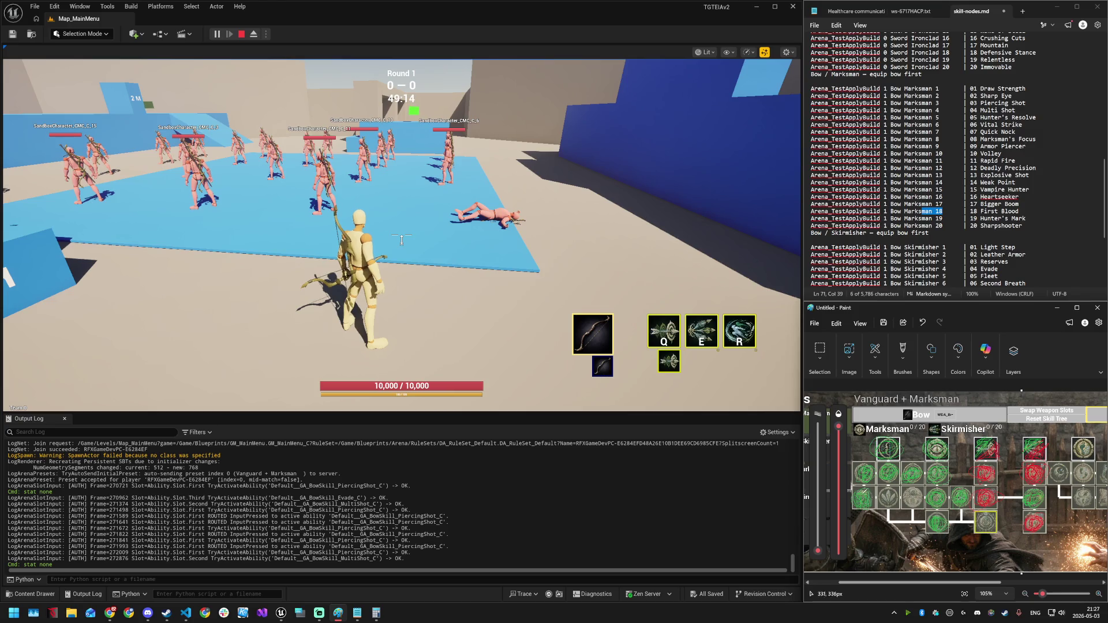
{"action": "left_click_drag", "start_coordinate": [970, 218], "coordinate": [1008, 218]}
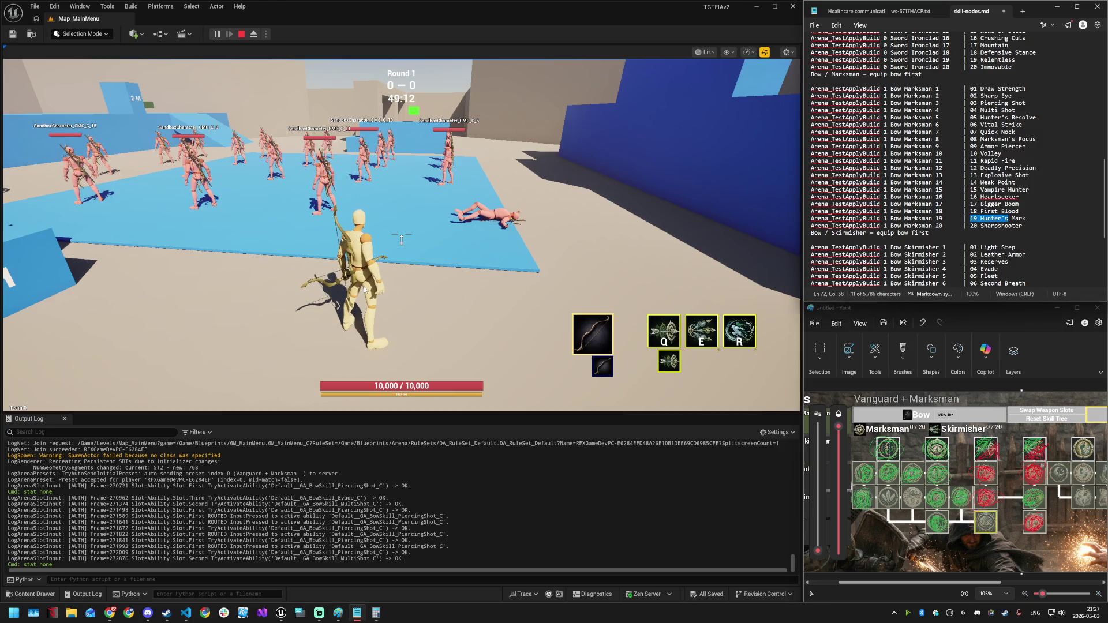
{"action": "left_click", "coordinate": [402, 239]}
- Open the skill tree, read the Rapid Fire and Sharpshooter tooltips, and select the Marksman 20 command
{"action": "key", "text": "Tab"}
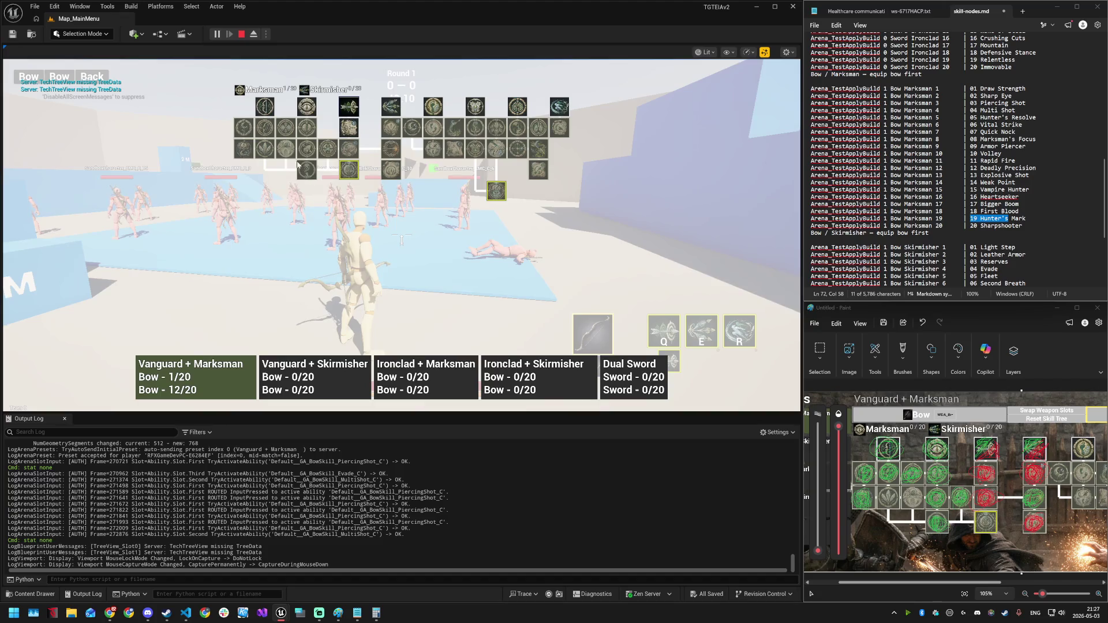
{"action": "mouse_move", "coordinate": [261, 153]}
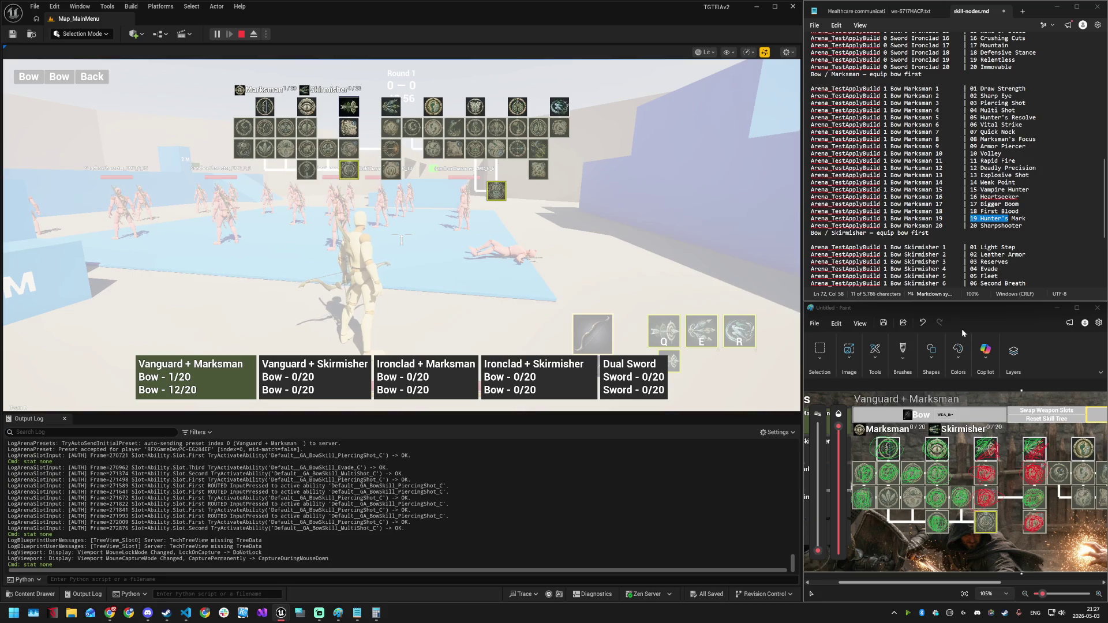
{"action": "left_click", "coordinate": [1046, 523]}
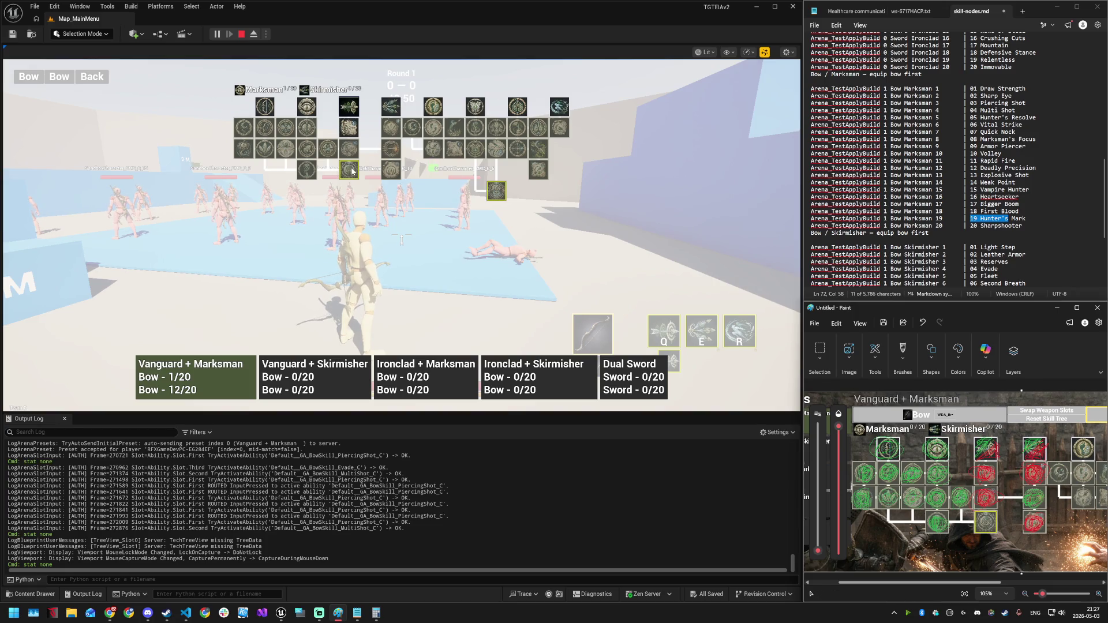
{"action": "mouse_move", "coordinate": [352, 171]}
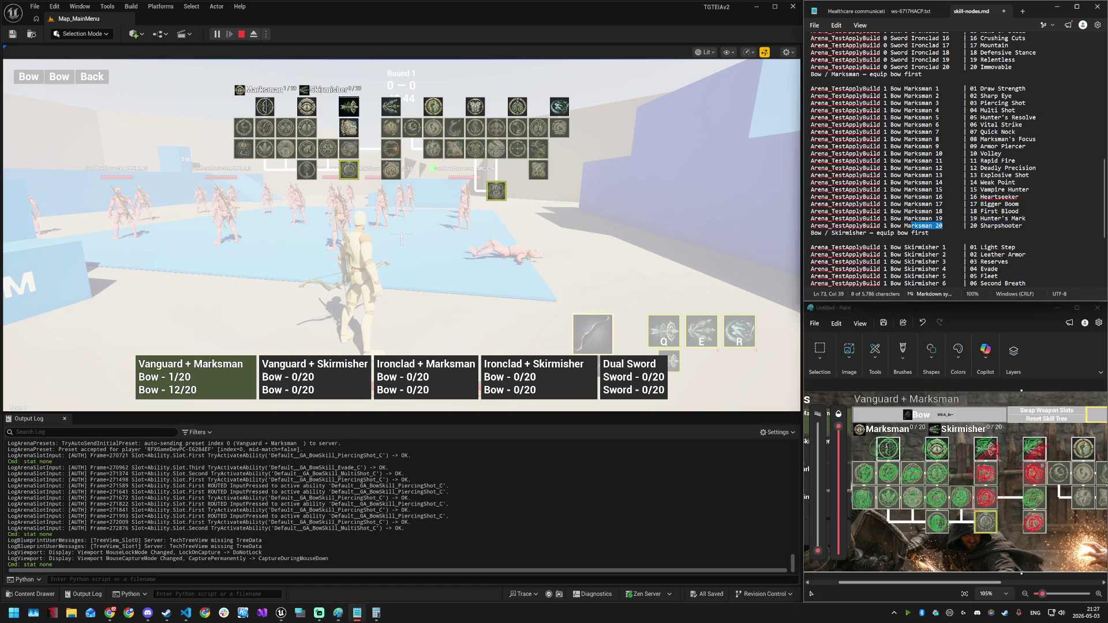
{"action": "left_click_drag", "start_coordinate": [811, 226], "coordinate": [942, 226]}
- Run Arena_TestApplyBuild 1 Bow Marksman 20 in the console, then Arena_DumpAttributes
{"action": "left_click", "coordinate": [564, 277]}
{"action": "key", "text": "grave"}
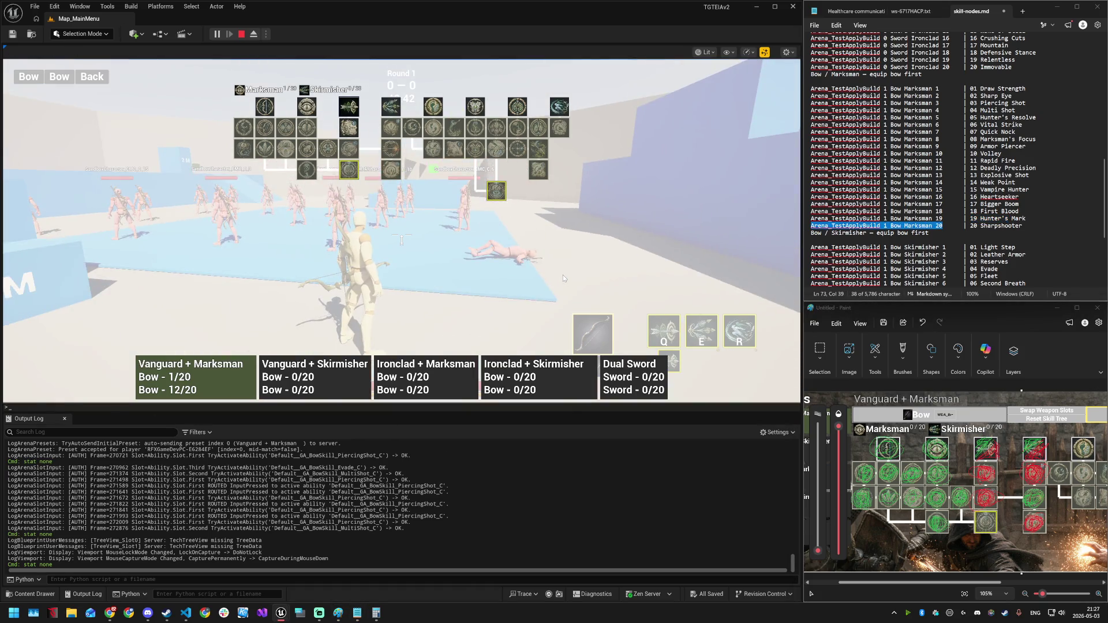
{"action": "type", "text": "Arena_TestApplyBuild 1 Bow Marksman 20"}
{"action": "key", "text": "Return"}
{"action": "type", "text": "Arena_TestApplyBuild 1 Bow Marksman 20"}
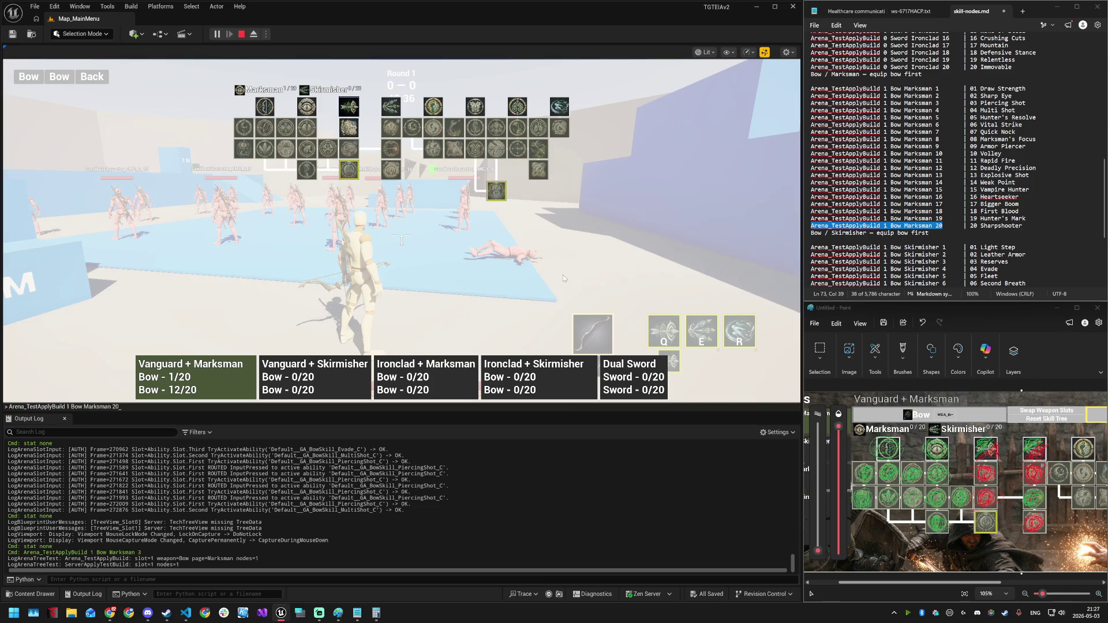
{"action": "key", "text": "Return"}
{"action": "type", "text": "Arena_TestApplyBuild 1 Bow Marksman 20"}
{"action": "key", "text": "Up"}
{"action": "key", "text": "Up"}
{"action": "key", "text": "Up"}
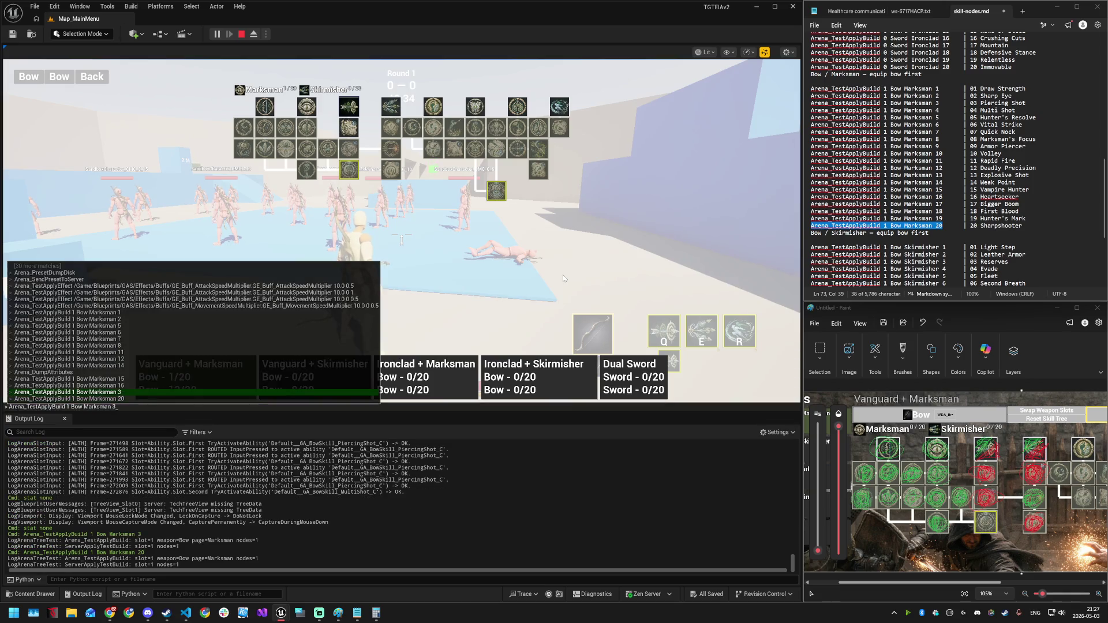
{"action": "key", "text": "Return"}
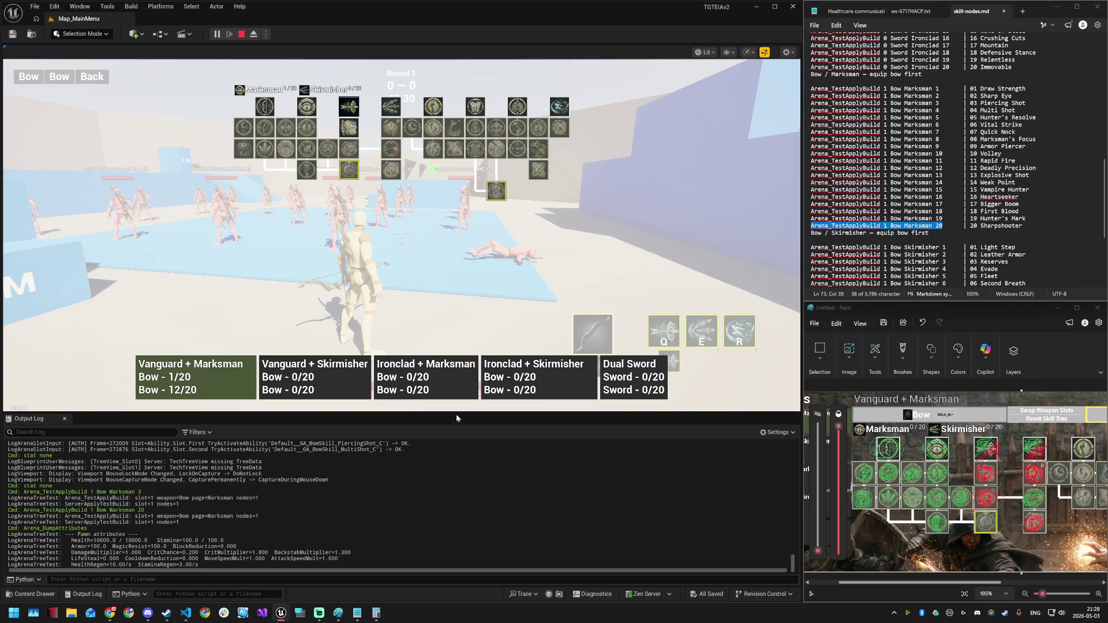
- Highlight CritMultiplier 1.800 and BackstabMultiplier 1.300 in the Output Log
{"action": "left_click_drag", "start_coordinate": [207, 552], "coordinate": [351, 552]}
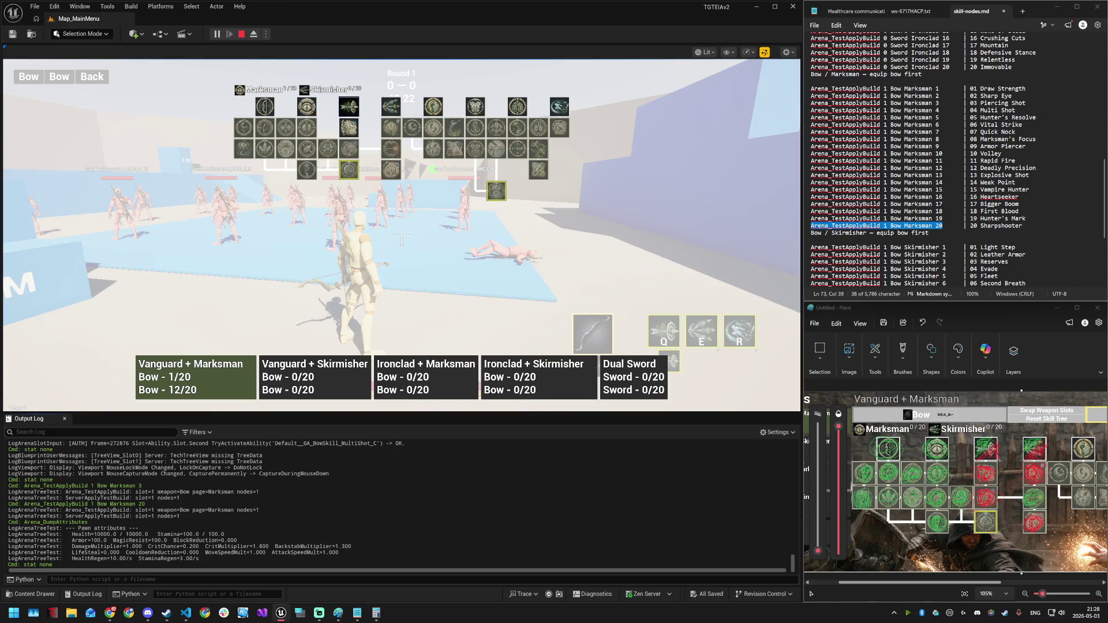
{"action": "double_click", "coordinate": [260, 546]}
{"action": "double_click", "coordinate": [343, 546]}
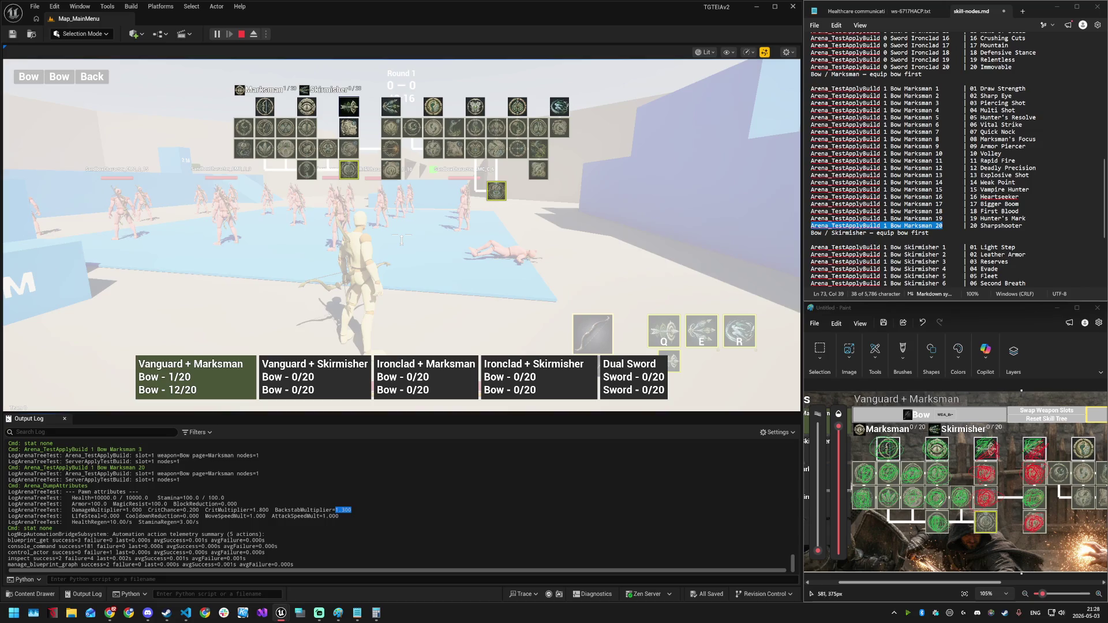
{"action": "left_click", "coordinate": [981, 508]}
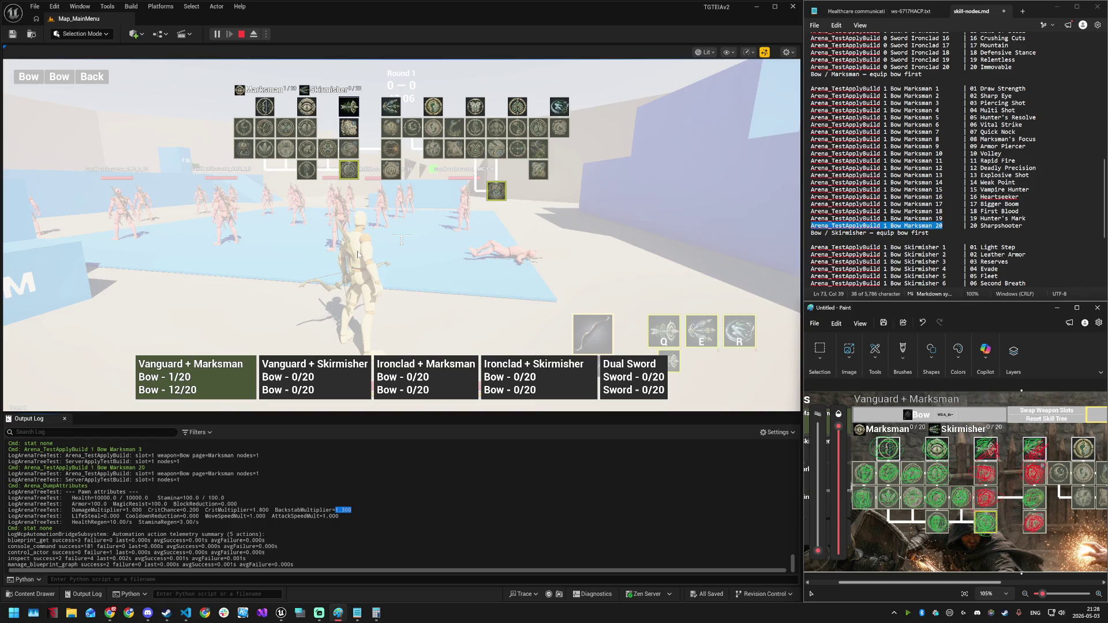
- Copy the Skirmisher 1 line from skill-nodes.md and run it in the game console
{"action": "scroll", "coordinate": [924, 159], "scroll_direction": "down", "scroll_amount": 5}
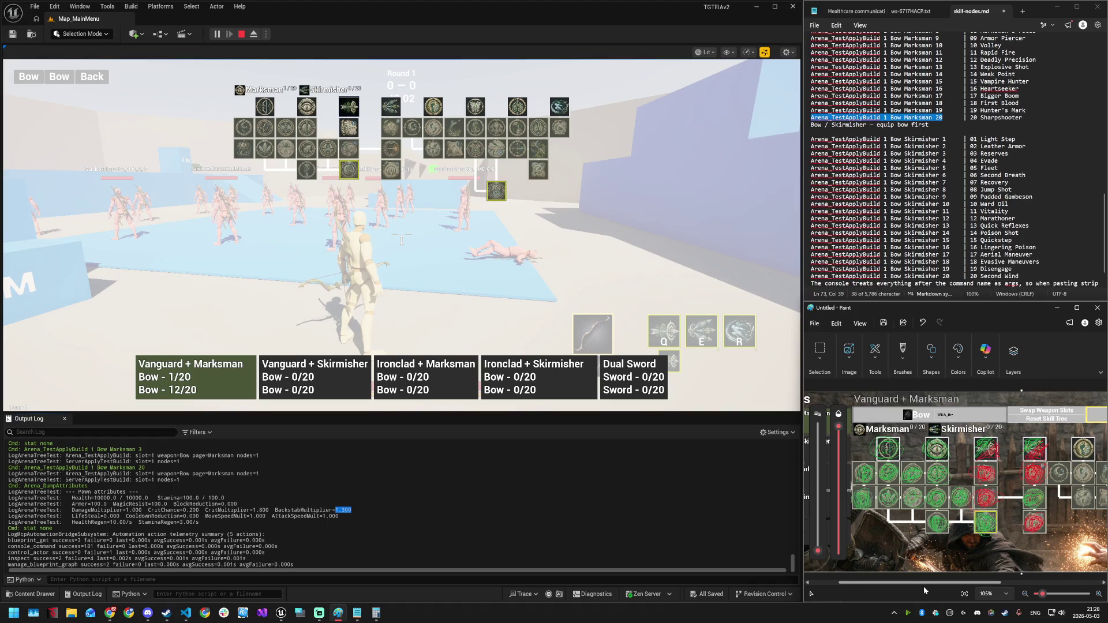
{"action": "left_click_drag", "start_coordinate": [923, 587], "coordinate": [1028, 585]}
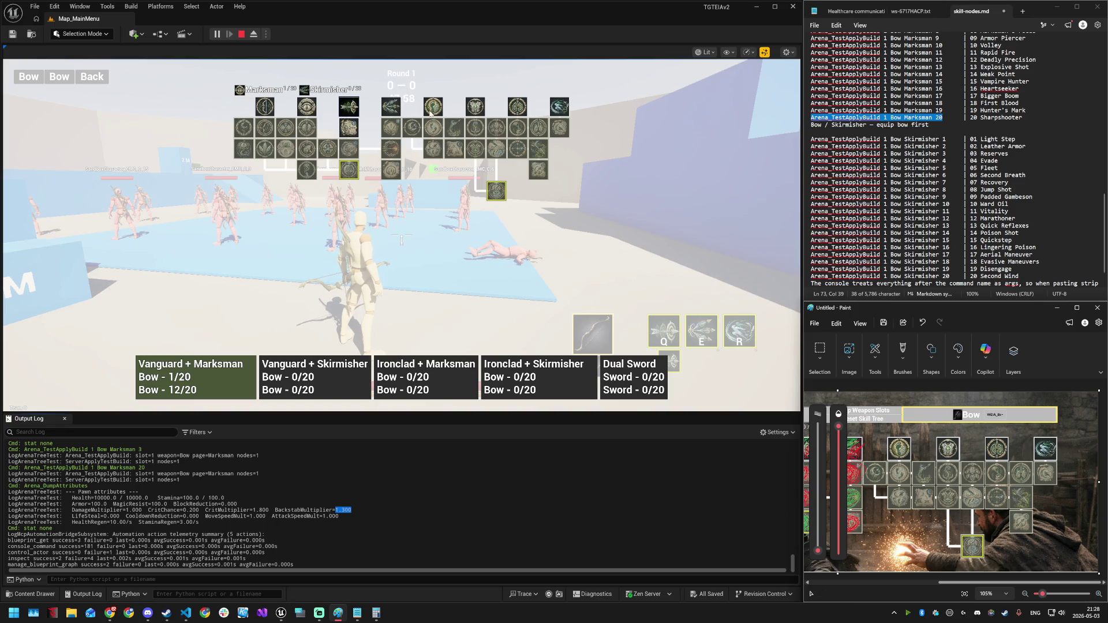
{"action": "mouse_move", "coordinate": [433, 112]}
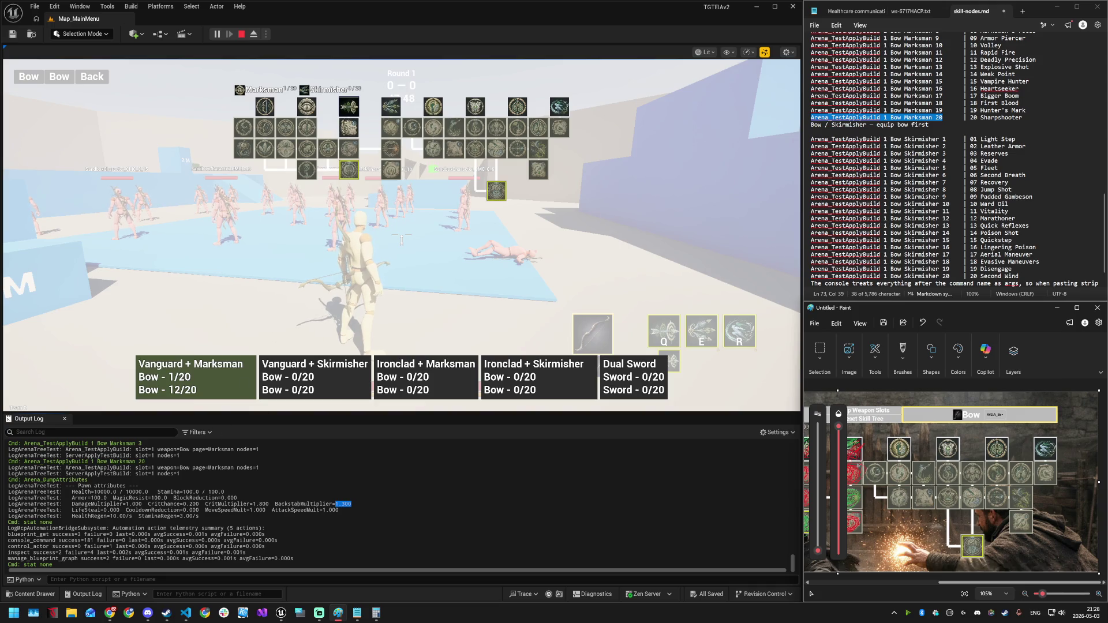
{"action": "left_click_drag", "start_coordinate": [949, 139], "coordinate": [803, 139]}
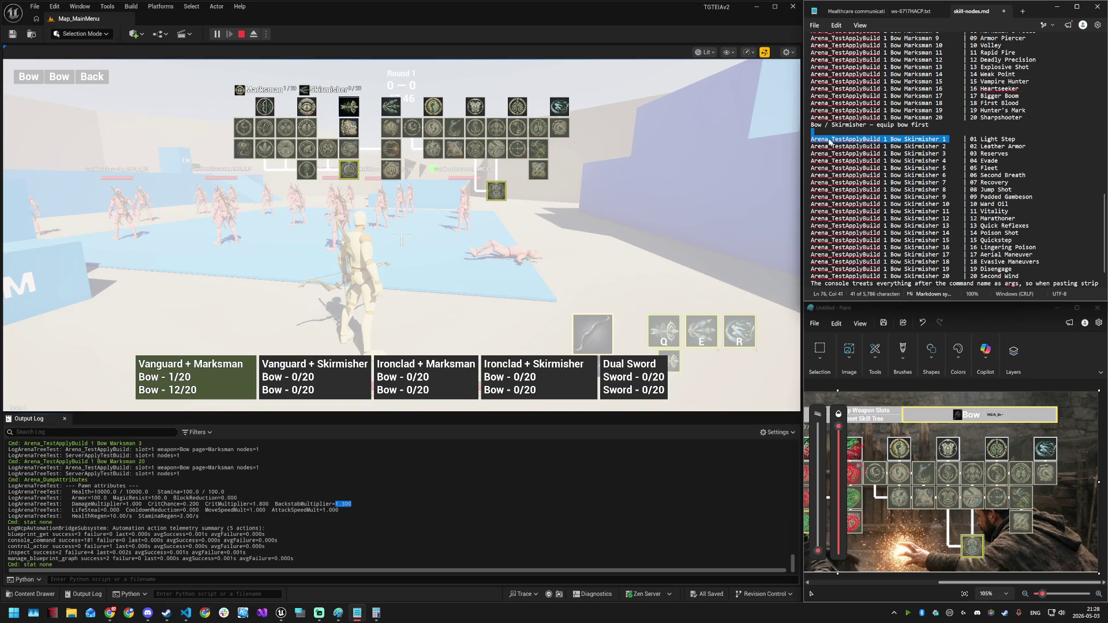
{"action": "key", "text": "ctrl+c"}
{"action": "left_click", "coordinate": [249, 333]}
{"action": "key", "text": "grave"}
{"action": "key", "text": "ctrl+v"}
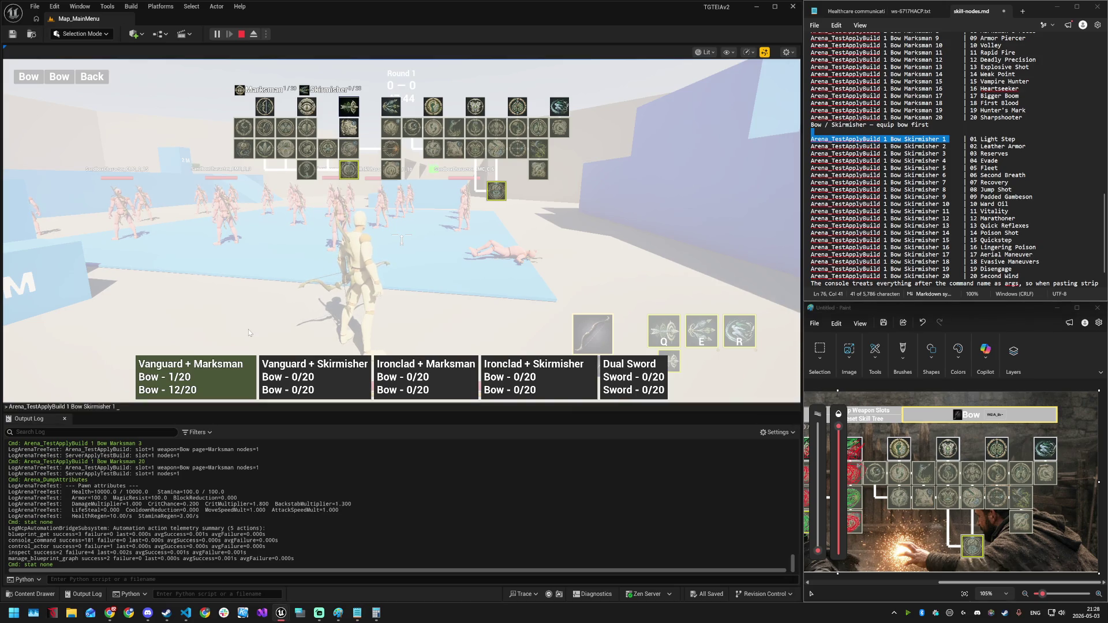
{"action": "key", "text": "Return"}
- Dump the attributes again and mark the 1.050 MoveSpeedMult value
{"action": "key", "text": "grave"}
{"action": "key", "text": "Up"}
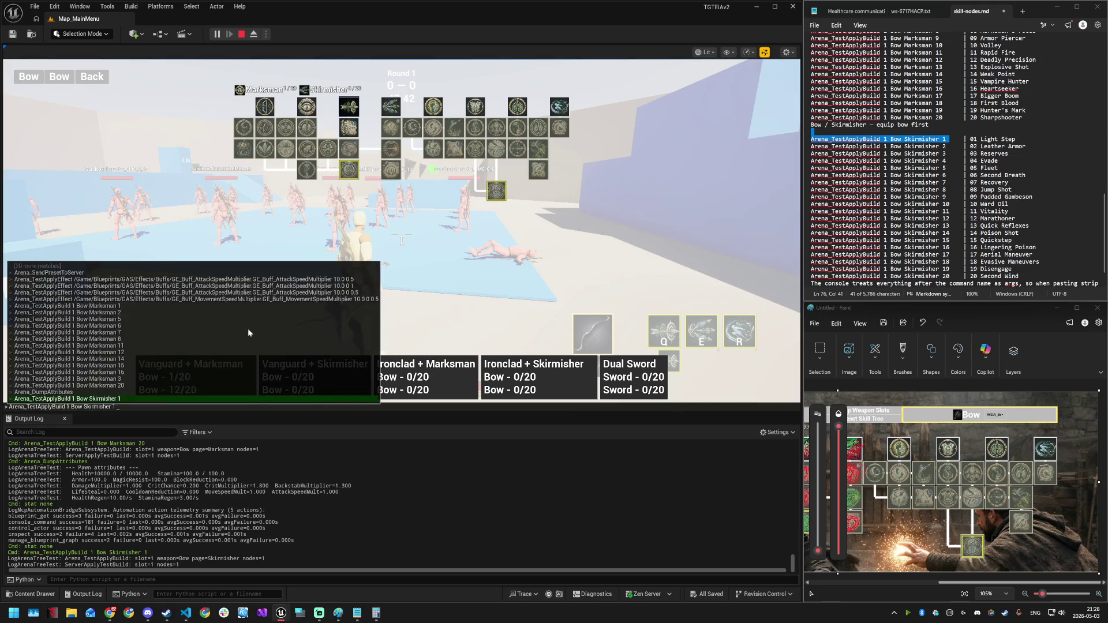
{"action": "key", "text": "Up"}
{"action": "key", "text": "Return"}
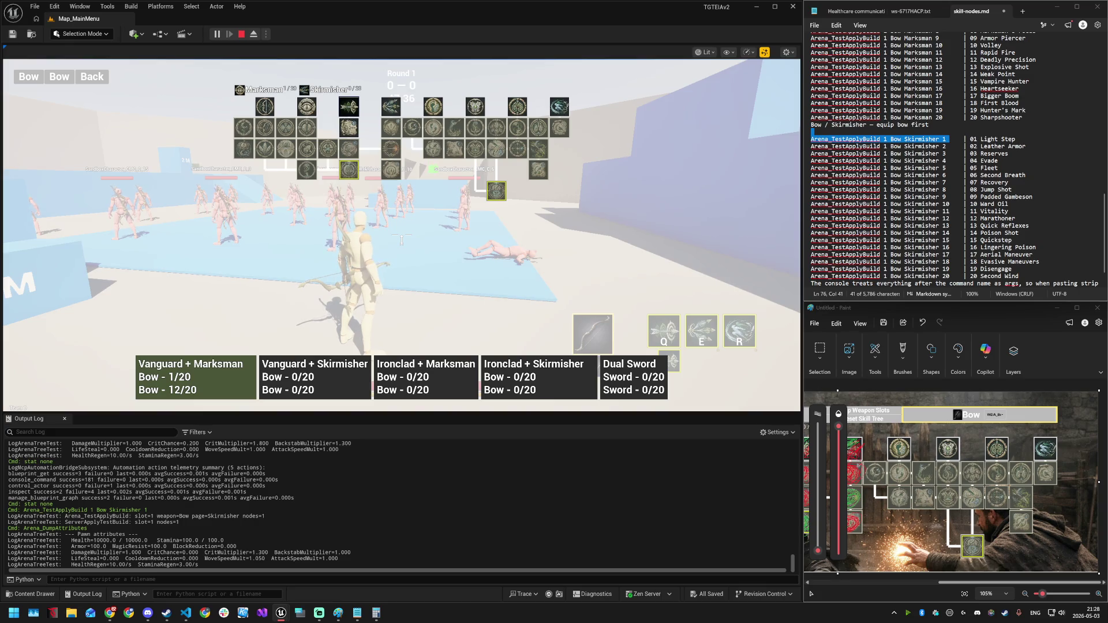
{"action": "left_click_drag", "start_coordinate": [252, 559], "coordinate": [281, 559]}
{"action": "left_click", "coordinate": [1010, 509]}
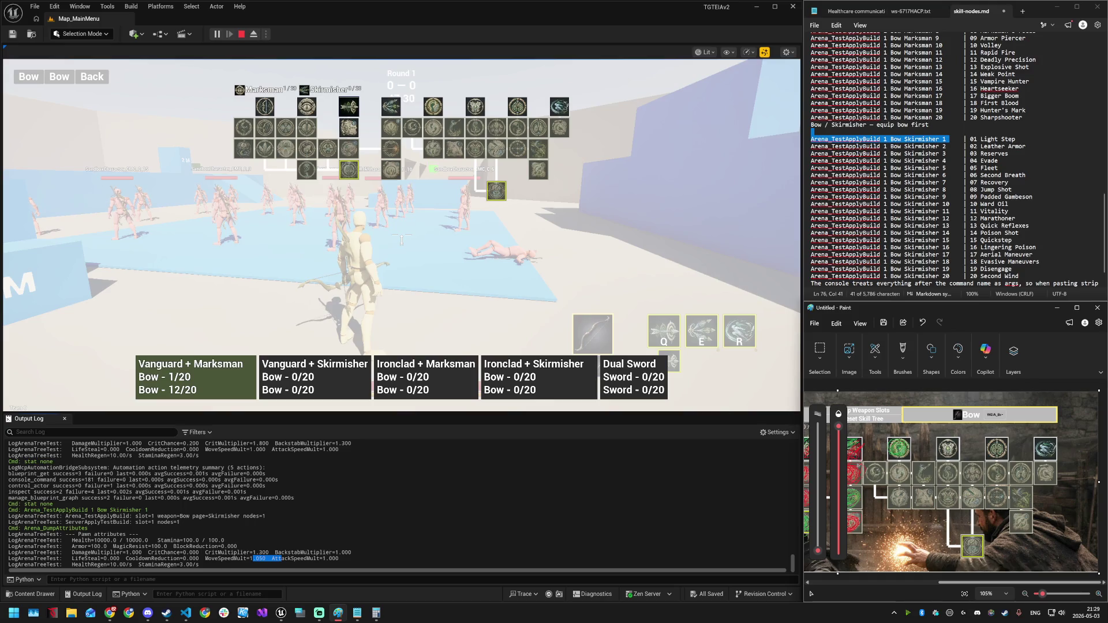
- Copy the Skirmisher 2 command from the notes and run it in the console
{"action": "left_click", "coordinate": [947, 146]}
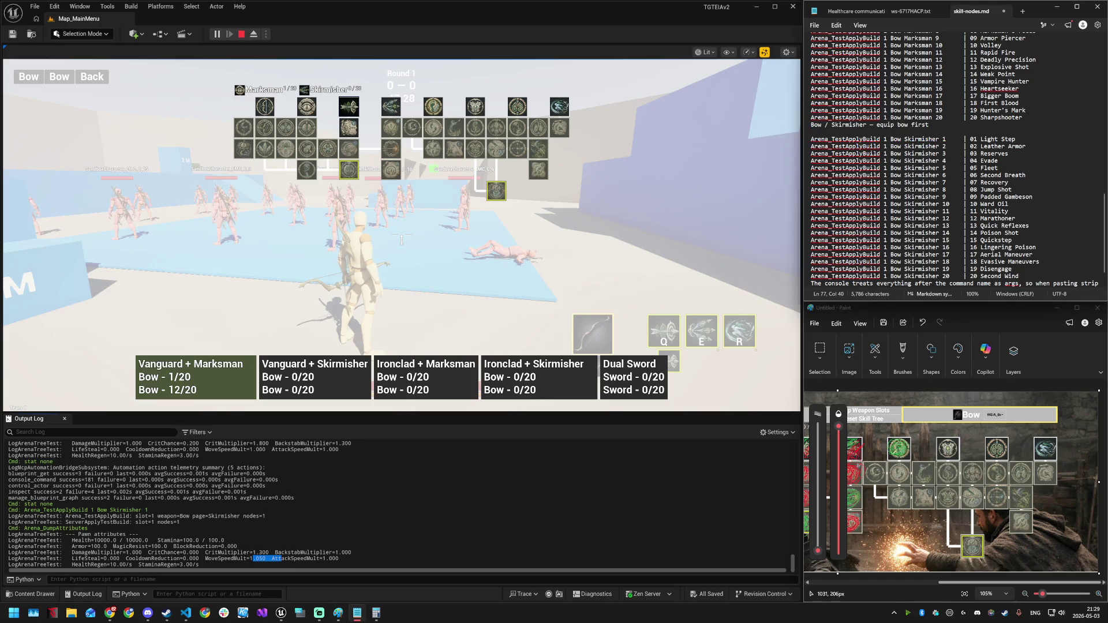
{"action": "mouse_move", "coordinate": [476, 107]}
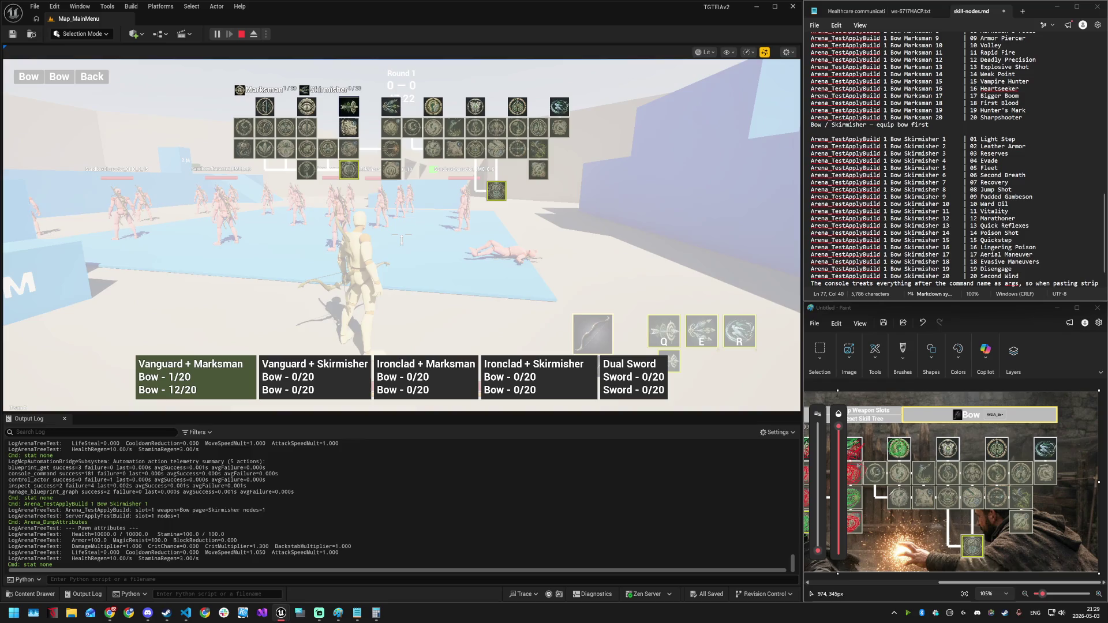
{"action": "left_click_drag", "start_coordinate": [946, 146], "coordinate": [811, 147]}
{"action": "left_click", "coordinate": [427, 313]}
{"action": "key", "text": "grave"}
{"action": "key", "text": "ctrl+v"}
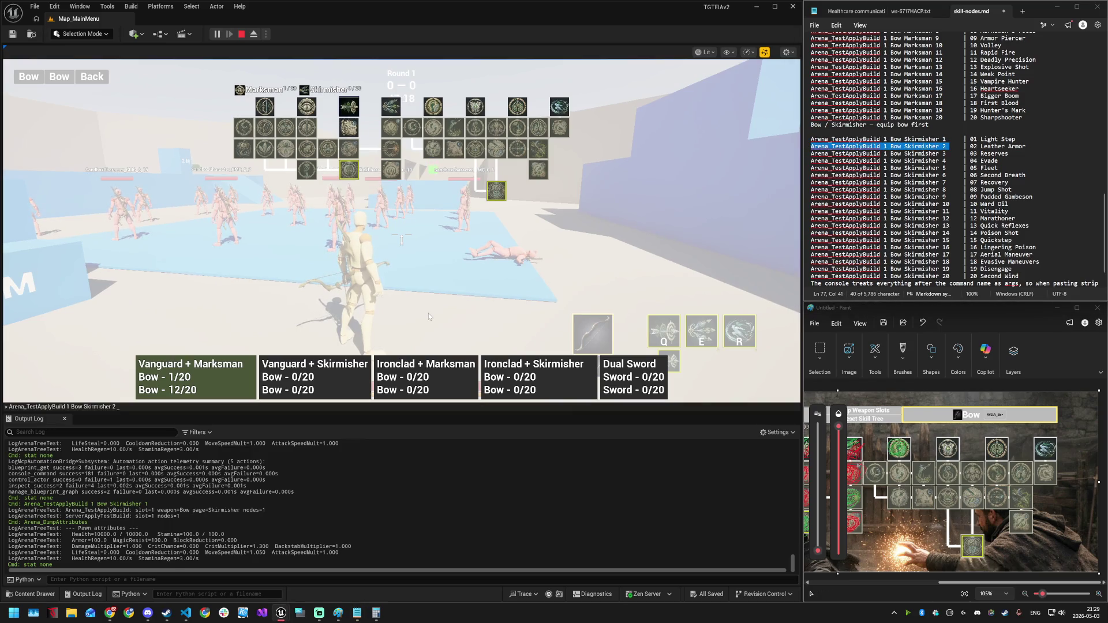
{"action": "key", "text": "Return"}
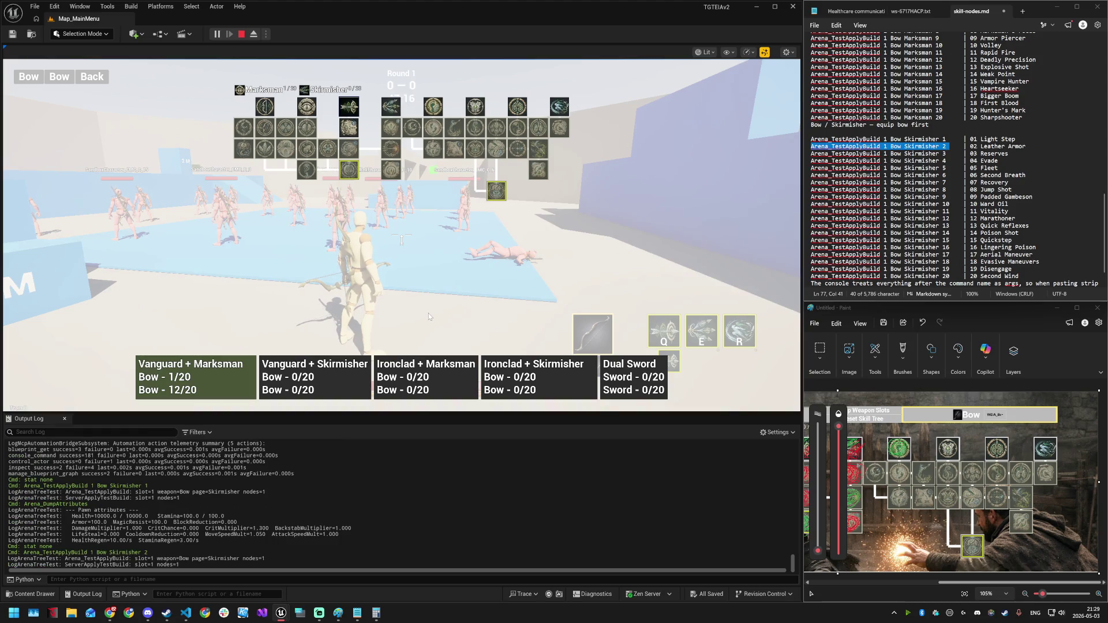
- Re-run Arena_DumpAttributes, then close and reopen the skill tree with K
{"action": "key", "text": "grave"}
{"action": "key", "text": "Up"}
{"action": "key", "text": "Up"}
{"action": "key", "text": "Return"}
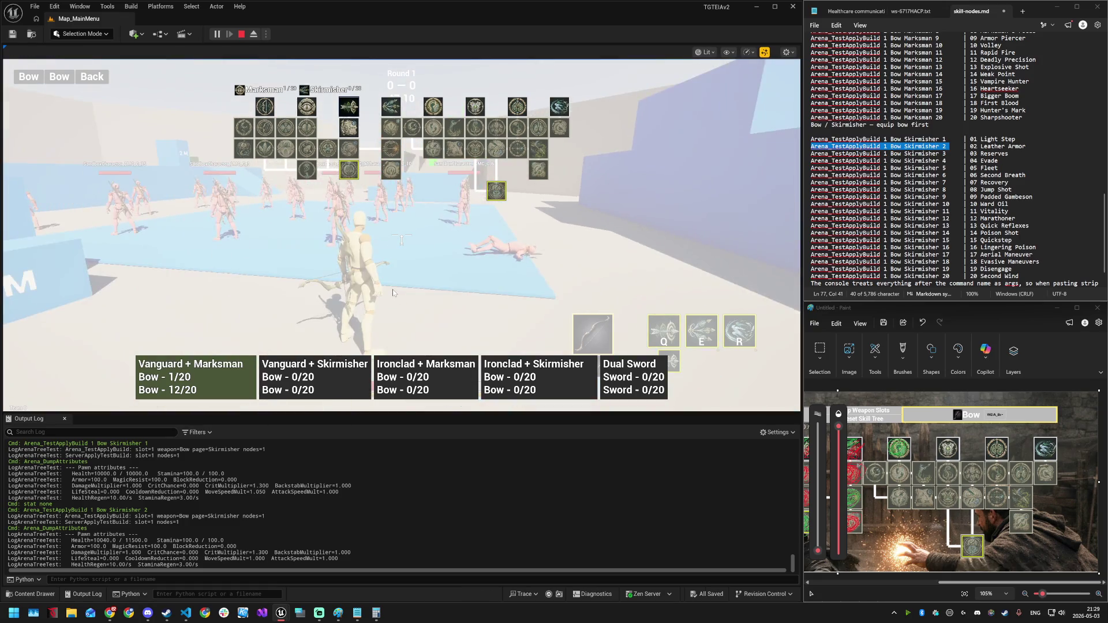
{"action": "key", "text": "k"}
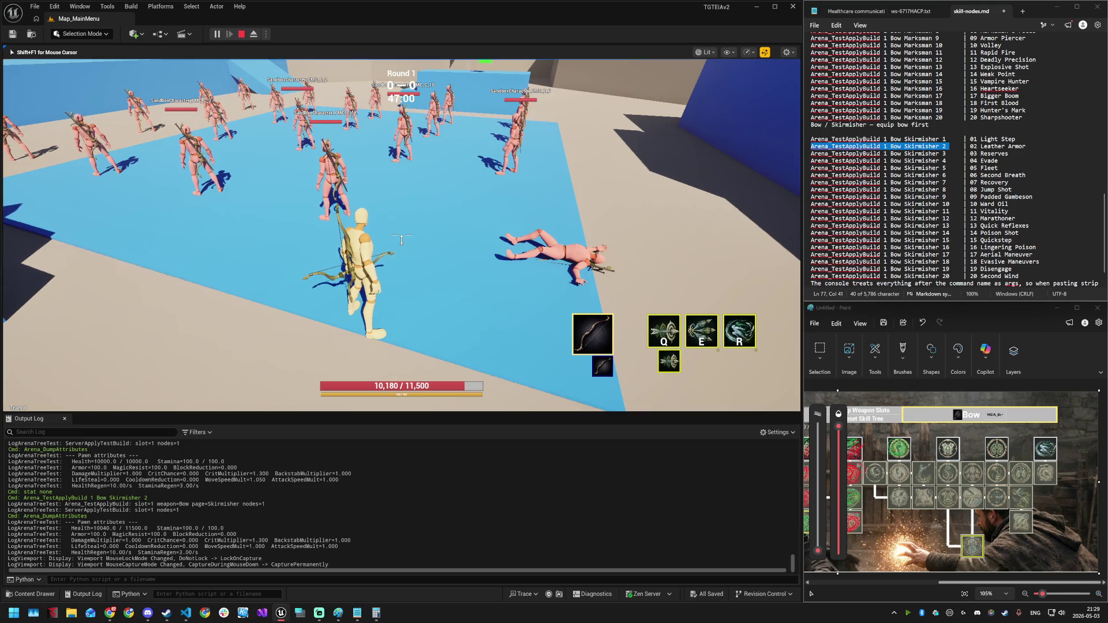
{"action": "key", "text": "k"}
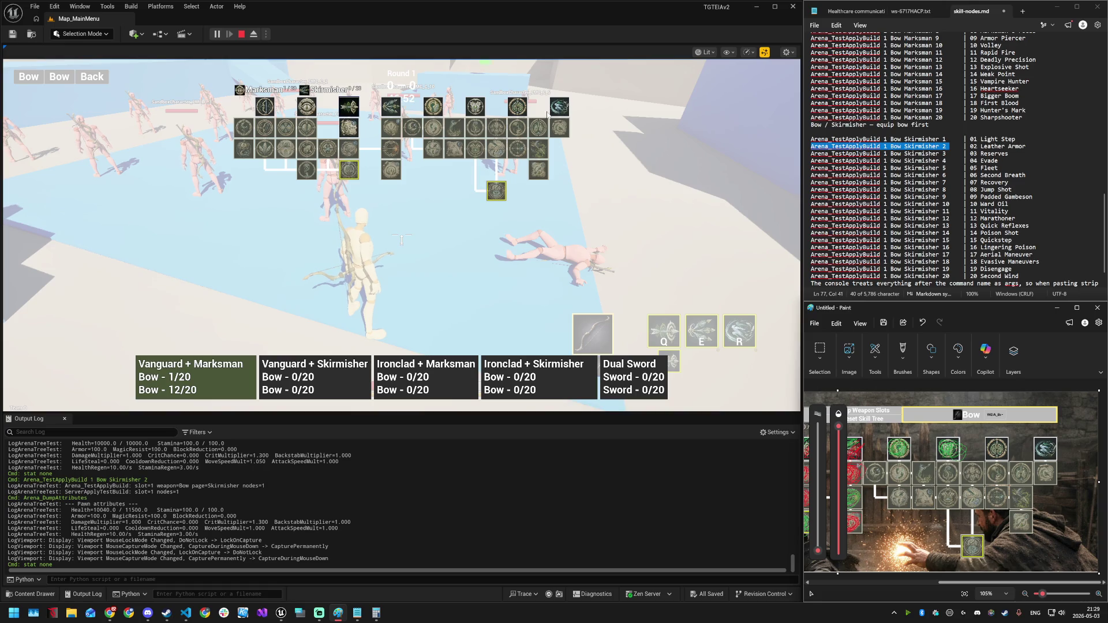
- Run the Skirmisher 3 command in the console, then close and reopen the skill tree
{"action": "mouse_move", "coordinate": [518, 107]}
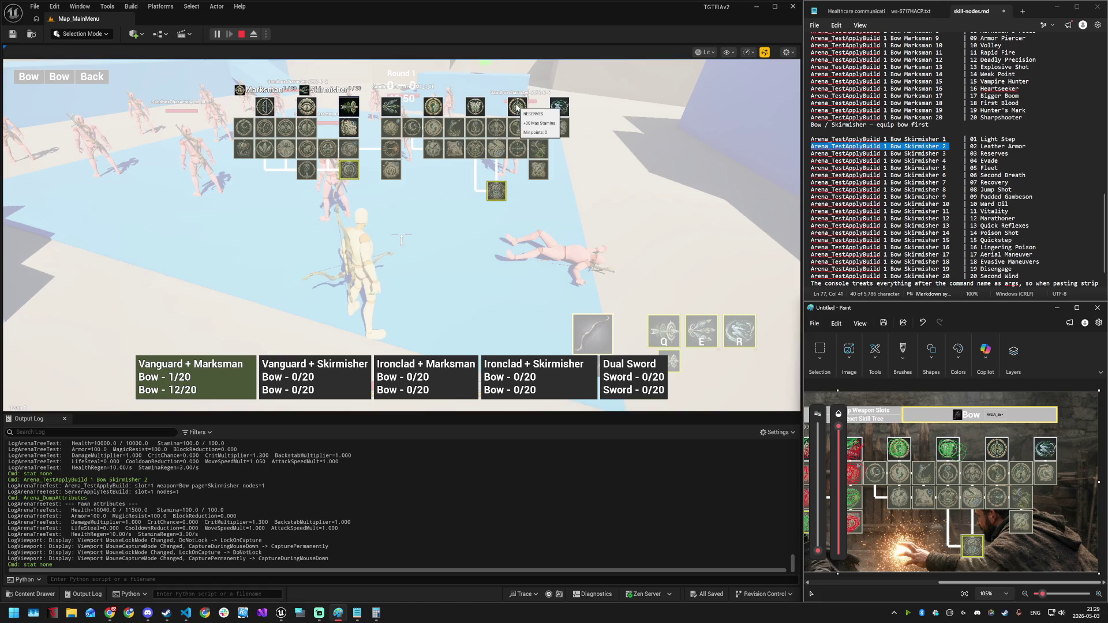
{"action": "left_click", "coordinate": [807, 160]}
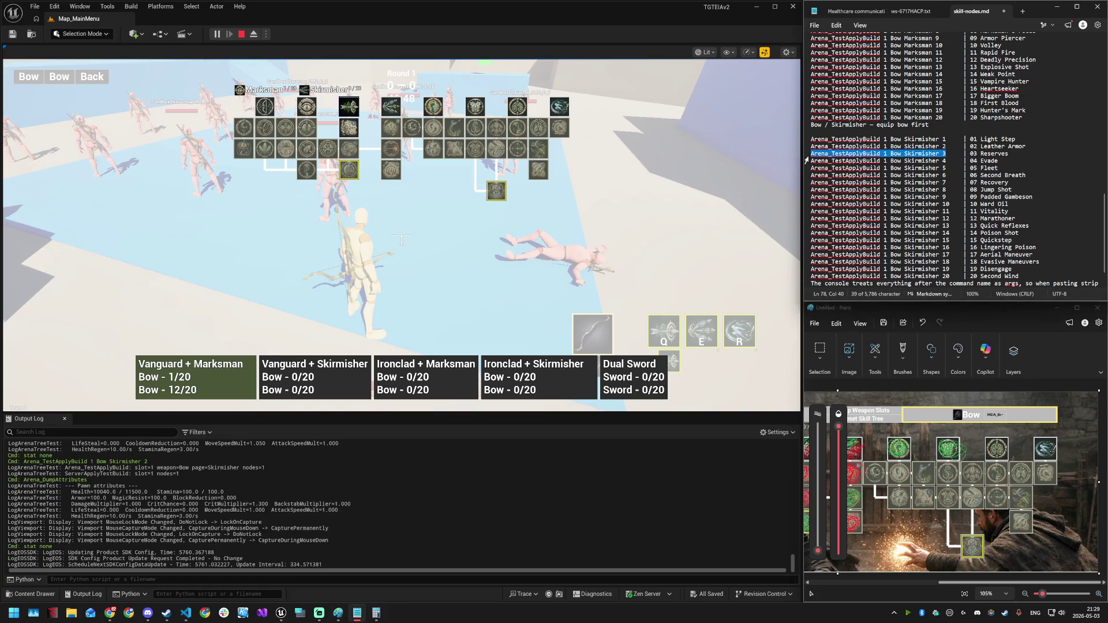
{"action": "left_click", "coordinate": [482, 286]}
{"action": "key", "text": "grave"}
{"action": "key", "text": "ctrl+v"}
{"action": "key", "text": "Return"}
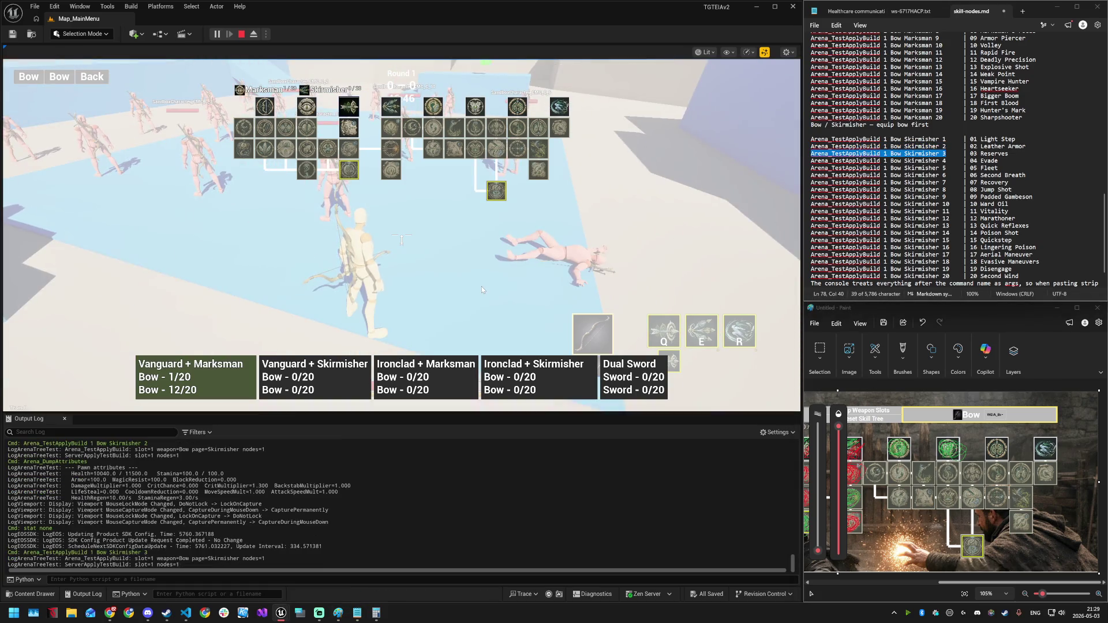
{"action": "key", "text": "Escape"}
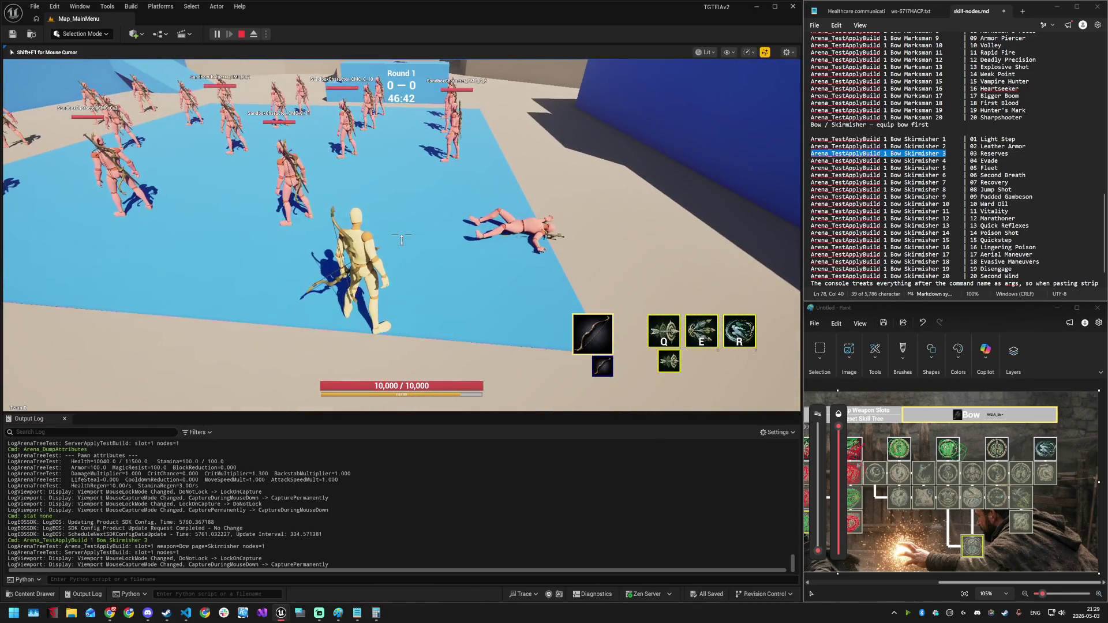
{"action": "key", "text": "Tab"}
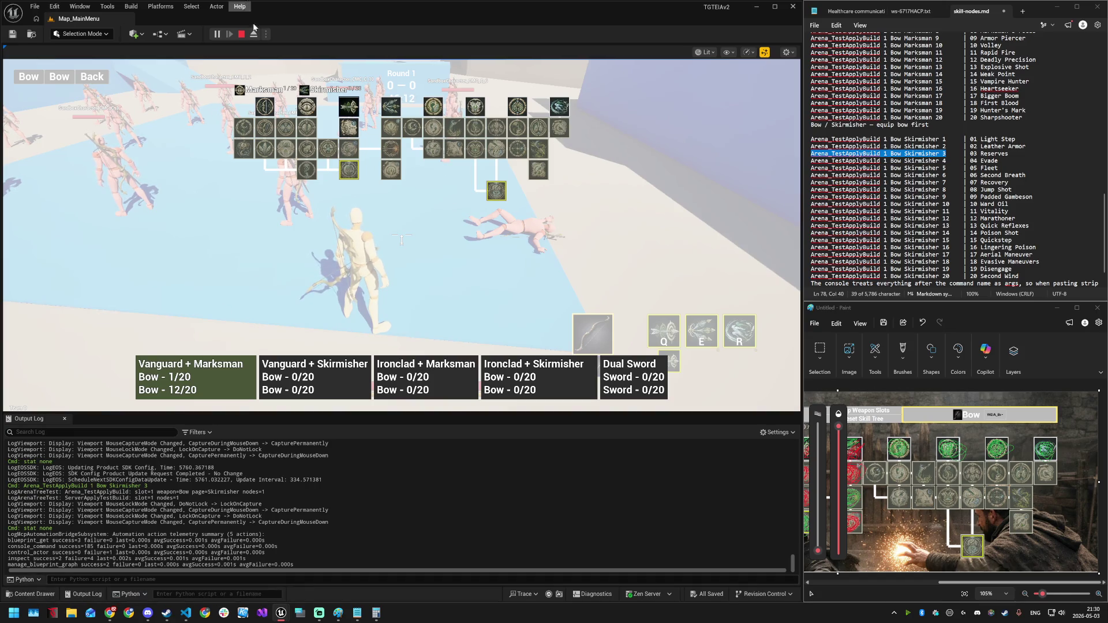
- Restart the play session and move the Bow skill points from Marksman to Skirmisher
{"action": "left_click", "coordinate": [243, 35]}
{"action": "left_click", "coordinate": [217, 34]}
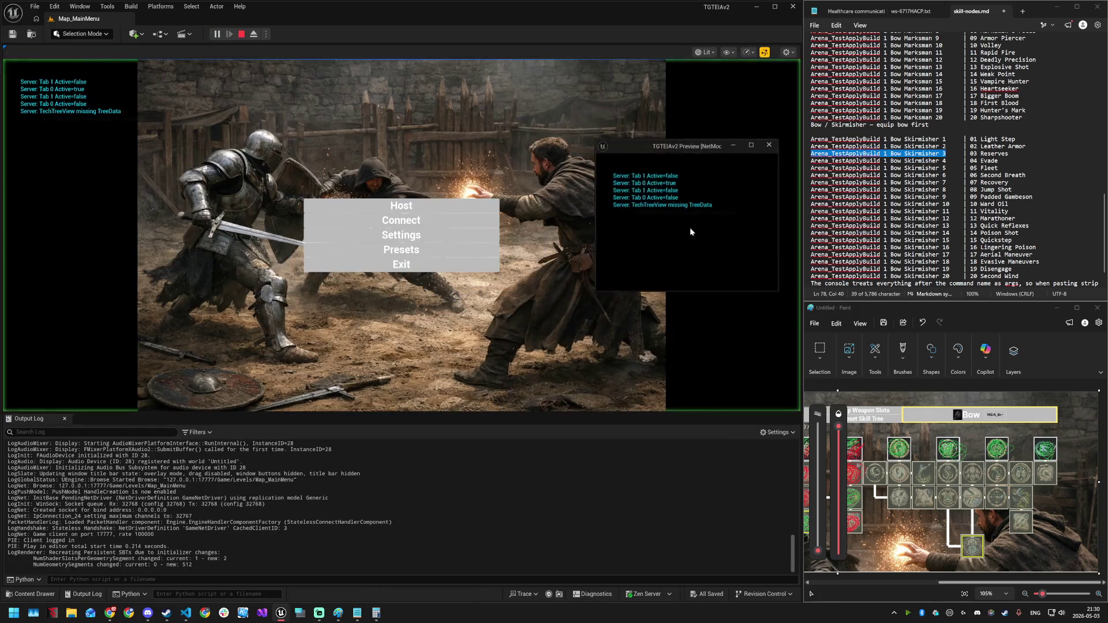
{"action": "left_click", "coordinate": [404, 249]}
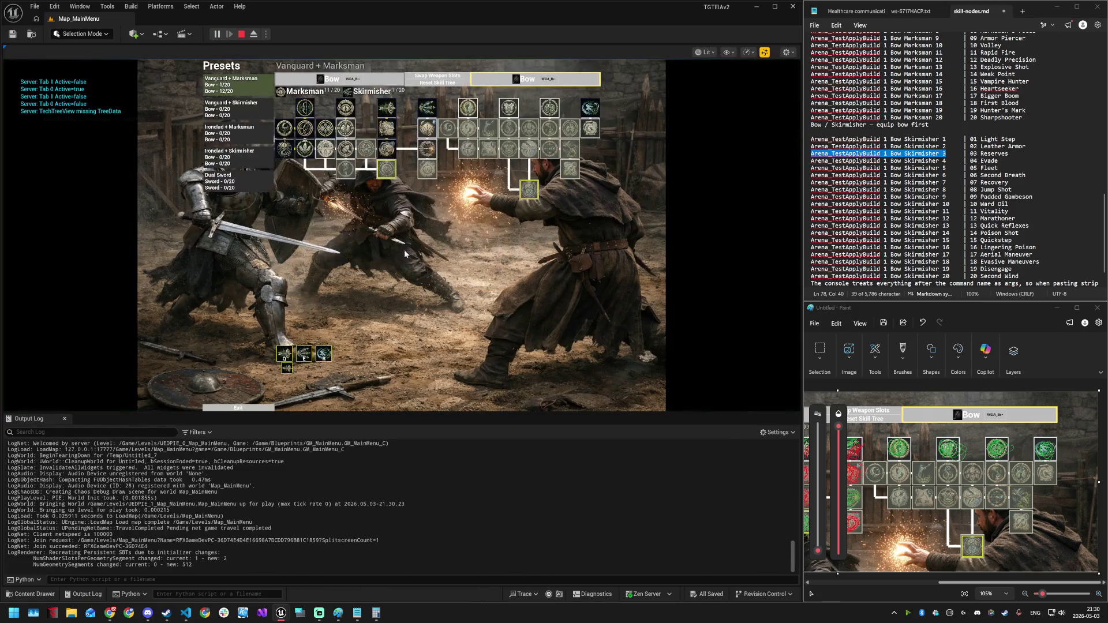
{"action": "left_click", "coordinate": [441, 83]}
{"action": "left_click", "coordinate": [592, 108]}
{"action": "left_click", "coordinate": [593, 128]}
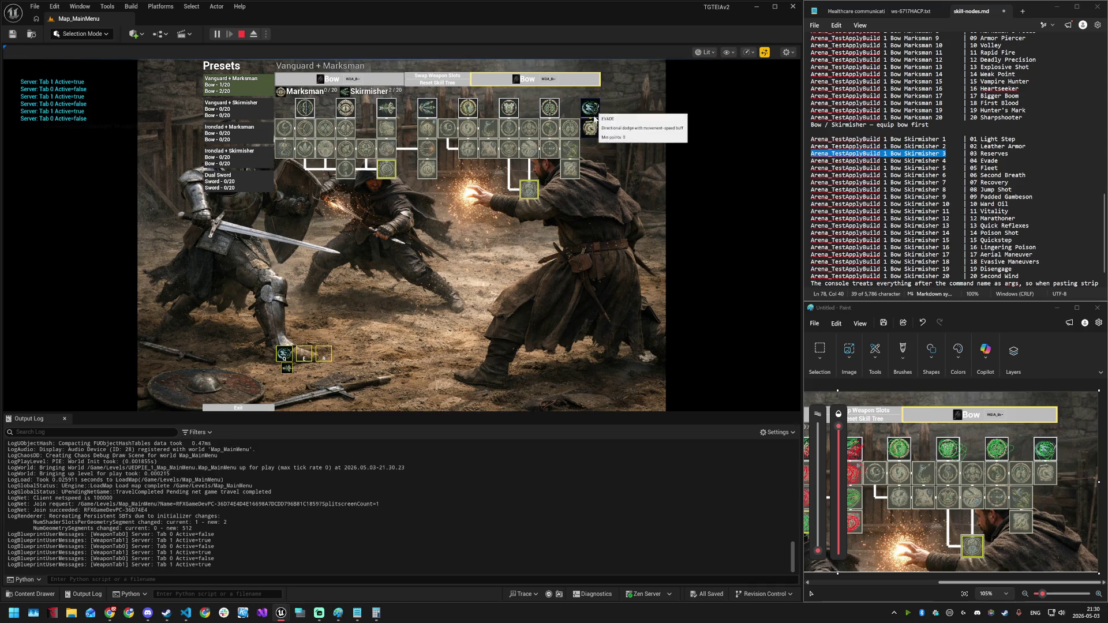
{"action": "left_click", "coordinate": [371, 83]}
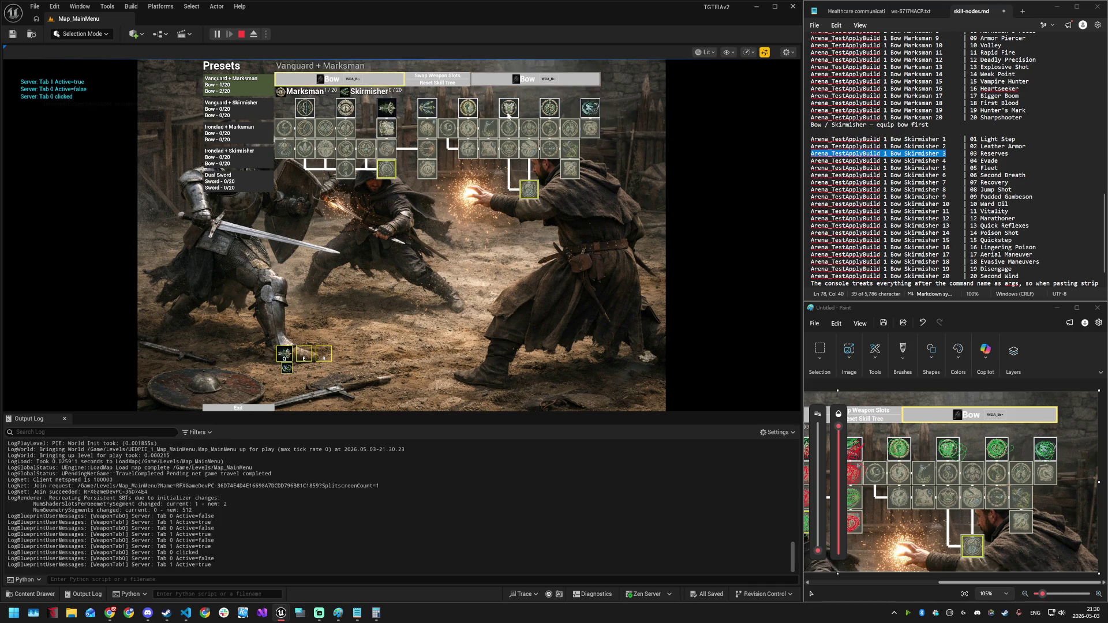
{"action": "left_click", "coordinate": [425, 85]}
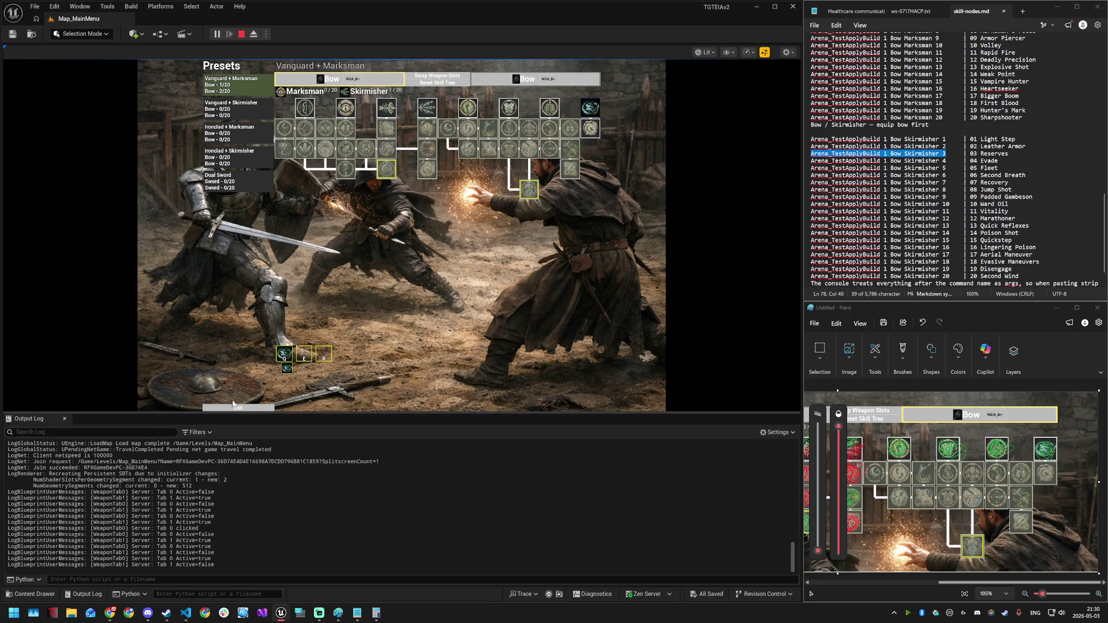
- Close the tree and host a preset match with the Default win condition
{"action": "key", "text": "Escape"}
{"action": "left_click", "coordinate": [402, 248]}
{"action": "left_click", "coordinate": [402, 242]}
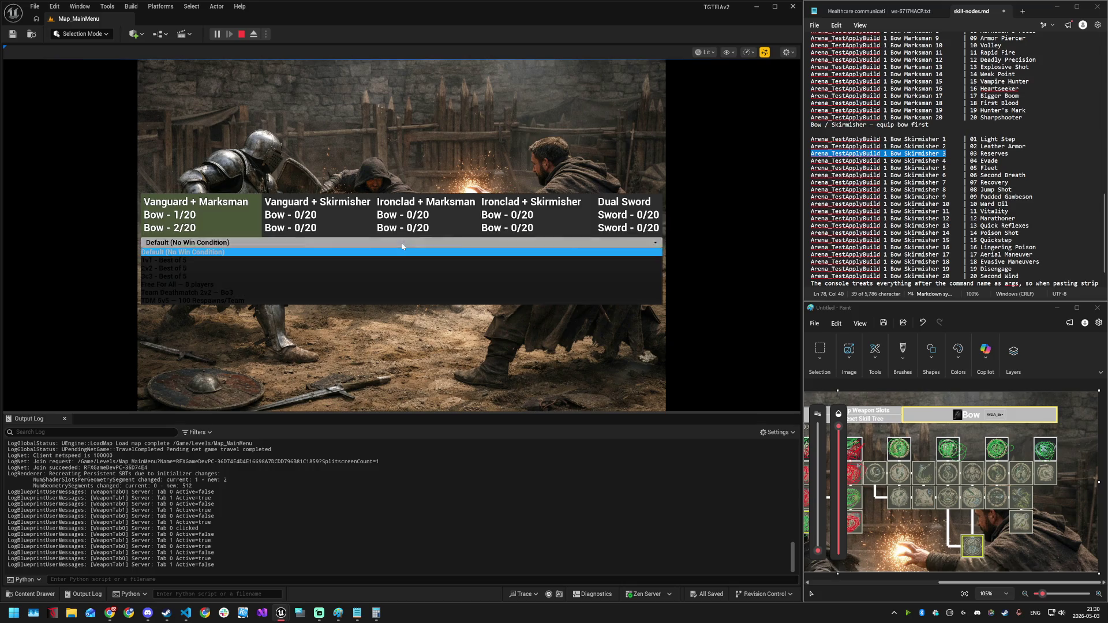
{"action": "left_click", "coordinate": [402, 246]}
{"action": "left_click", "coordinate": [401, 254]}
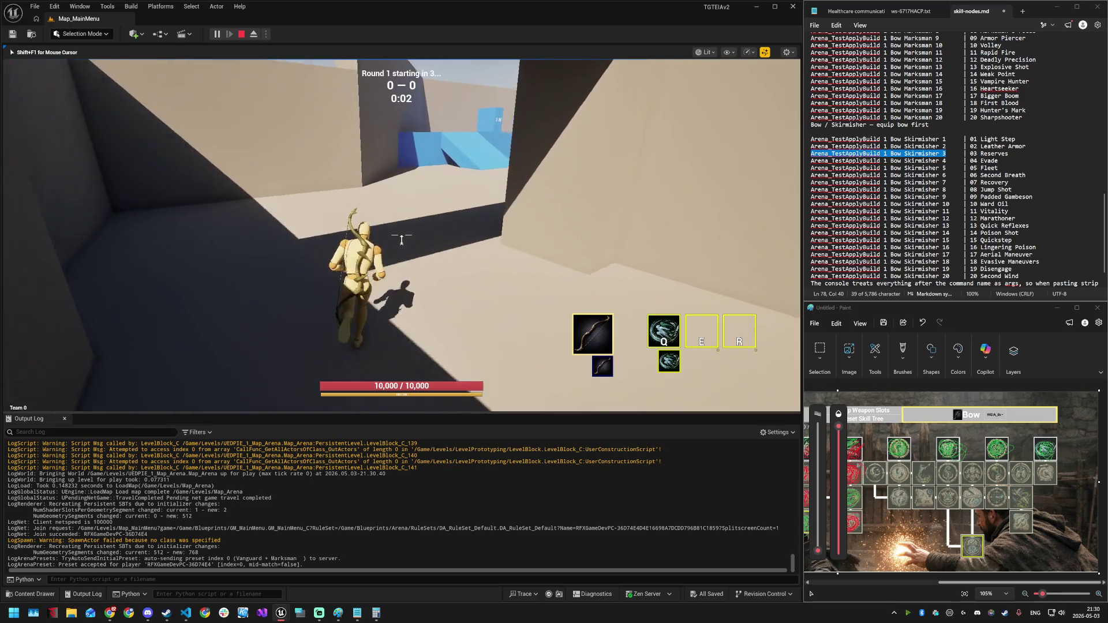
- Run the bow character across the arena, triggering Evade with Q twice along the way
{"action": "key", "text": "q"}
{"action": "key", "text": "w"}
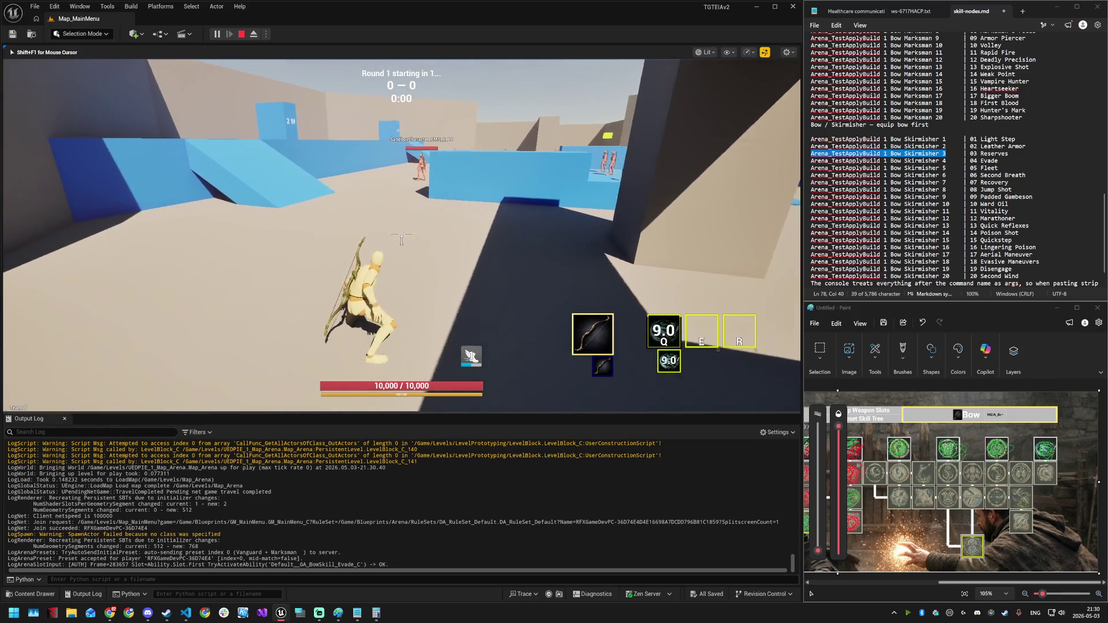
{"action": "key", "text": "w"}
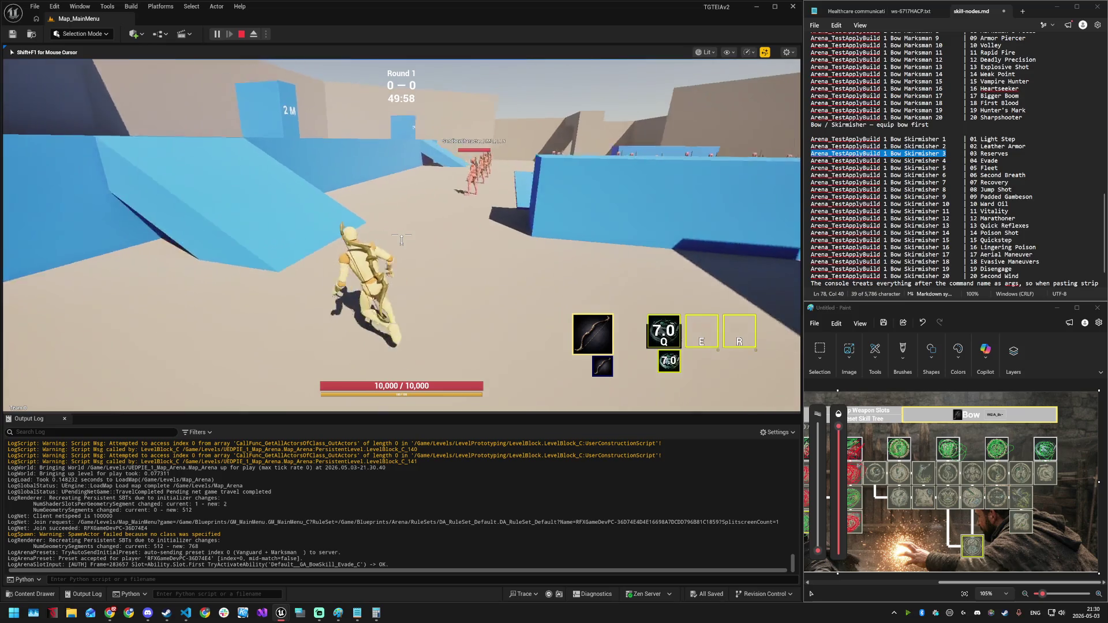
{"action": "key", "text": "w"}
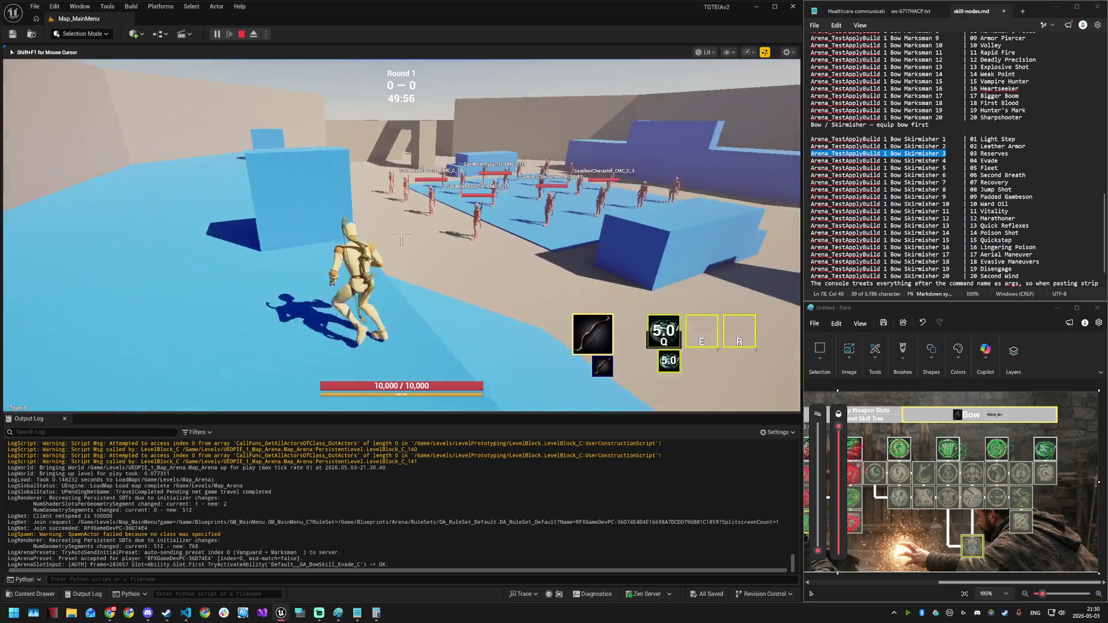
{"action": "key", "text": "w"}
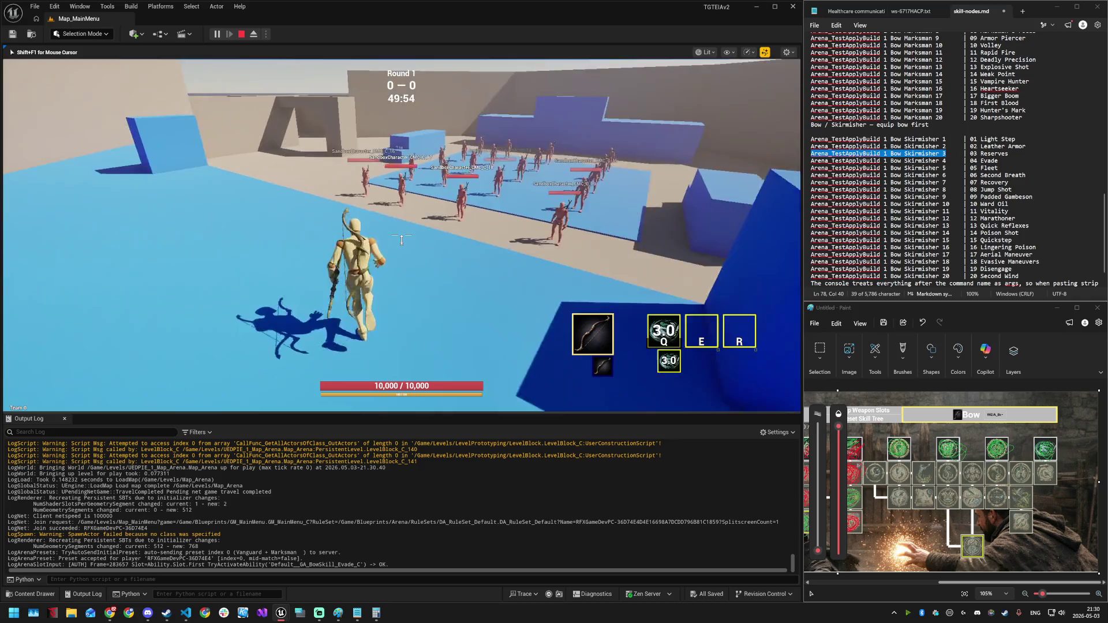
{"action": "key", "text": "w"}
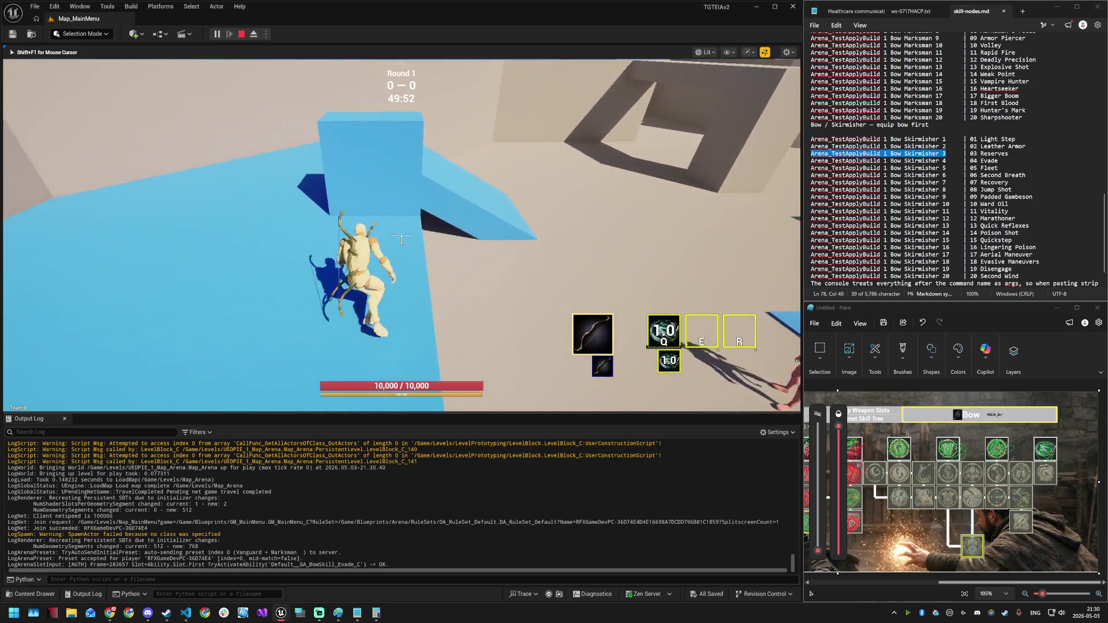
{"action": "key", "text": "q"}
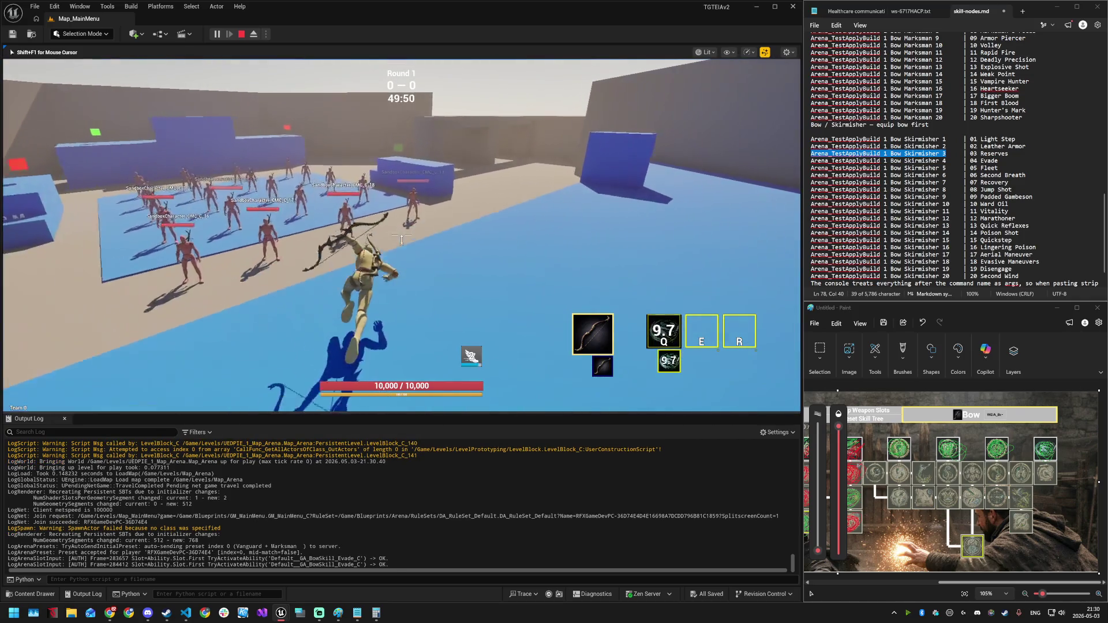
{"action": "key", "text": "w"}
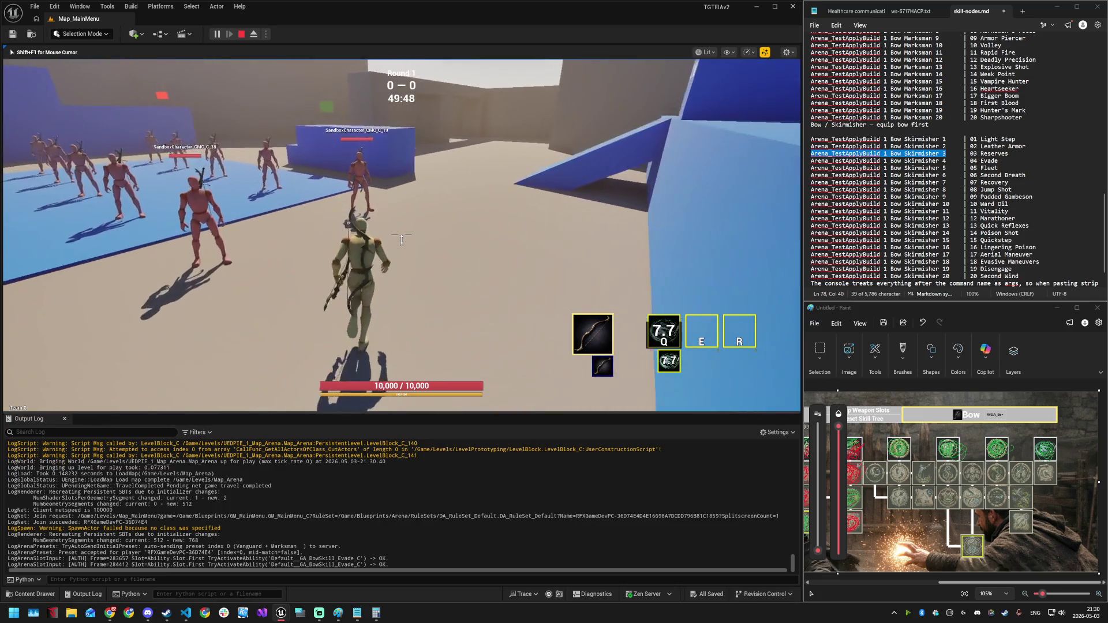
{"action": "key", "text": "w"}
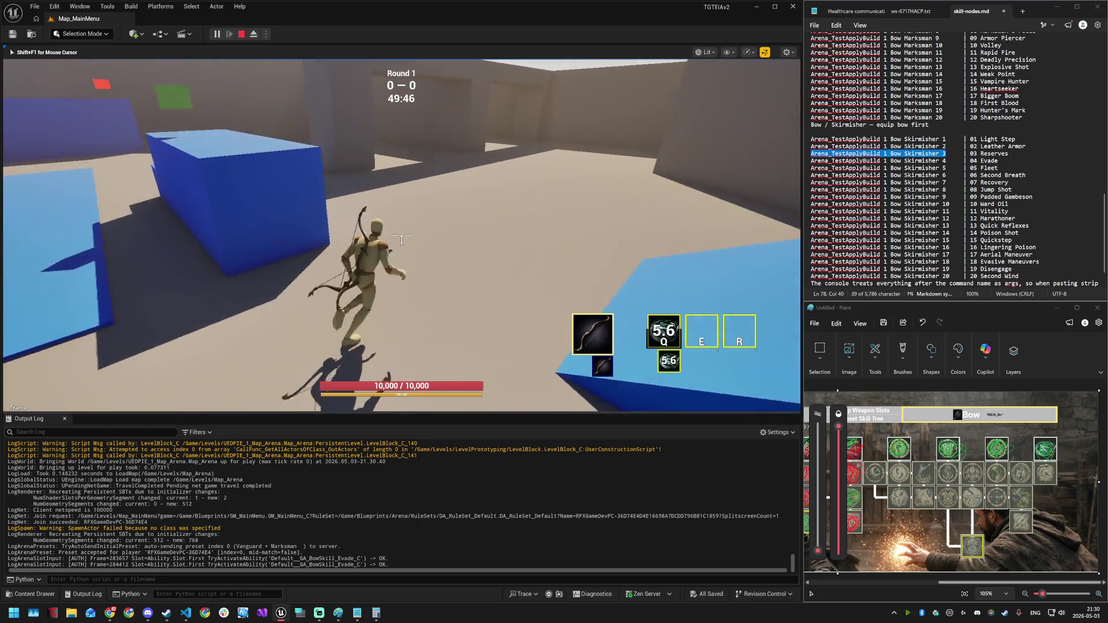
{"action": "key", "text": "w"}
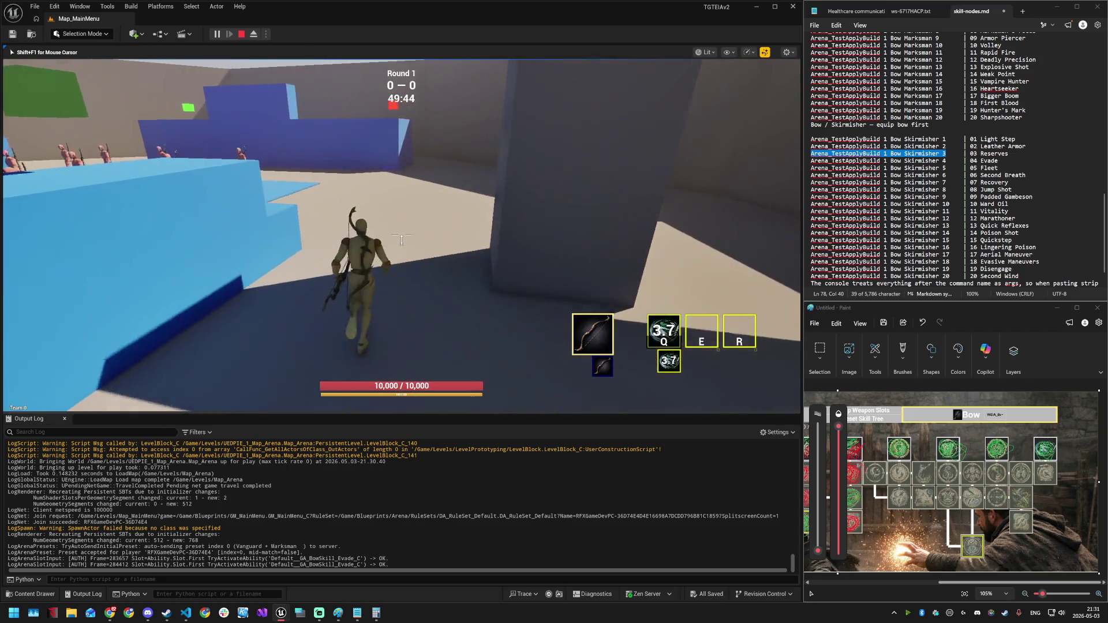
{"action": "key", "text": "w"}
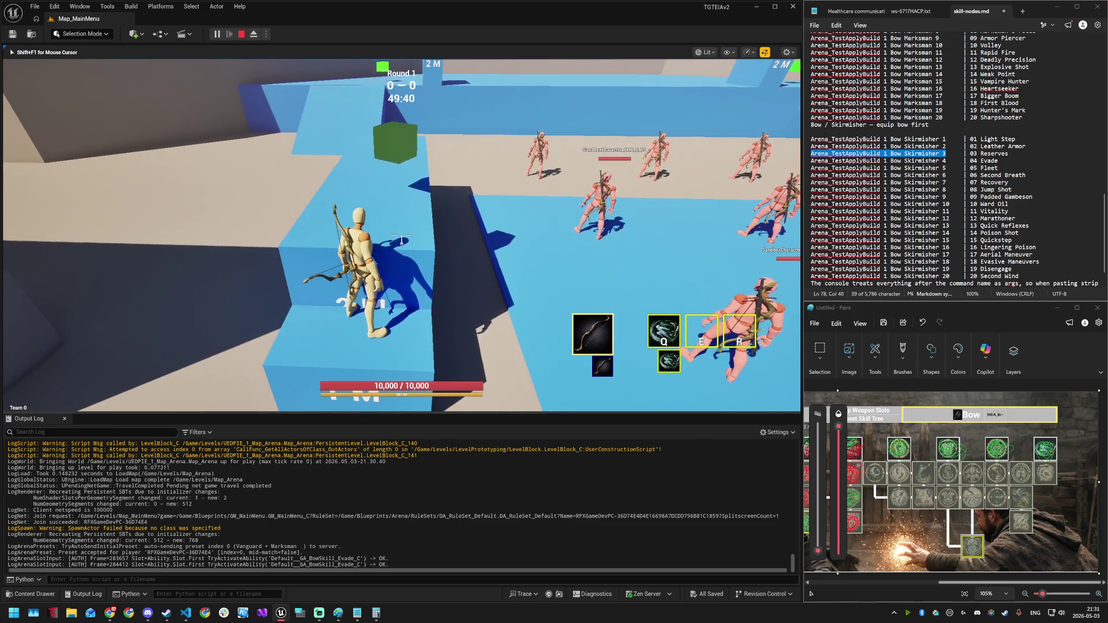
{"action": "key", "text": "super"}
- Search the Content Drawer for Evade assets and inspect the Skirmisher Evade node data asset
{"action": "key", "text": "Escape"}
{"action": "left_click", "coordinate": [31, 594]}
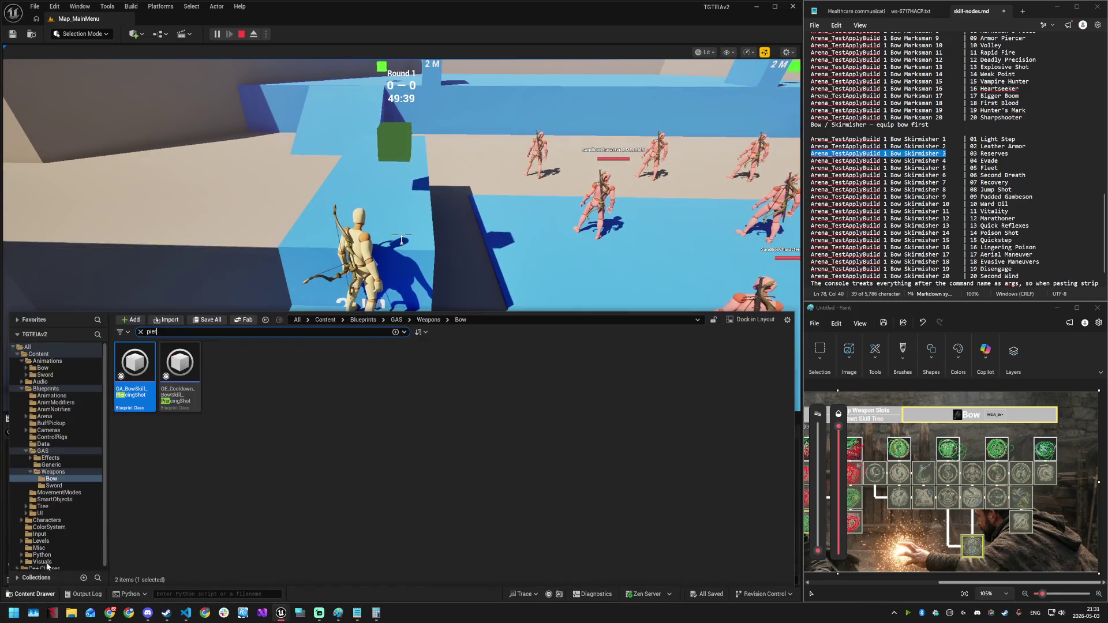
{"action": "type", "text": "evad"}
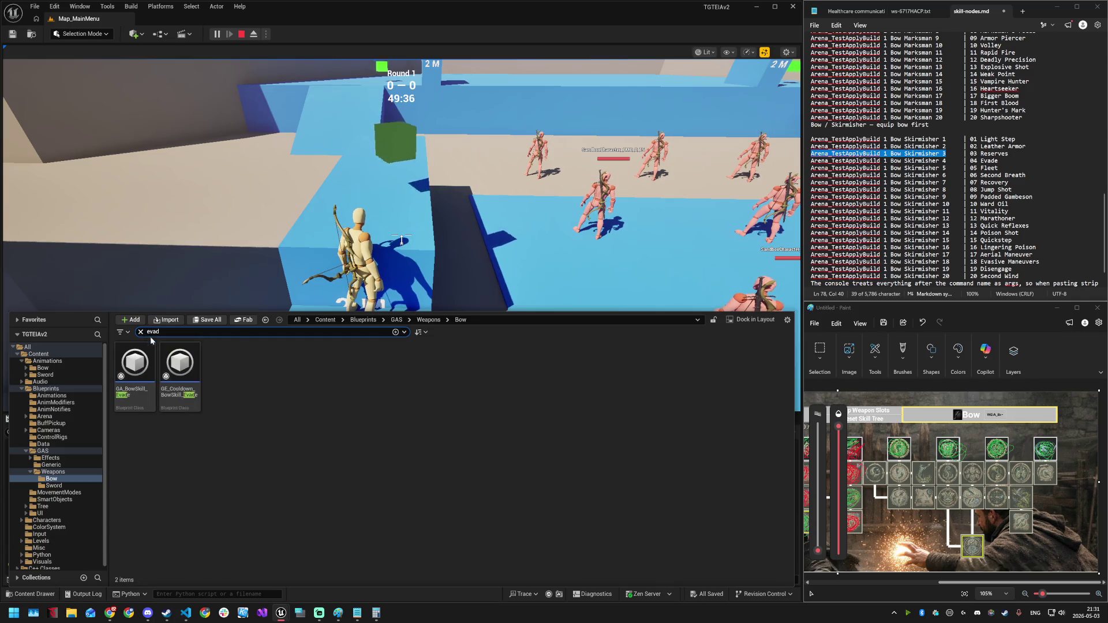
{"action": "left_click", "coordinate": [50, 348]}
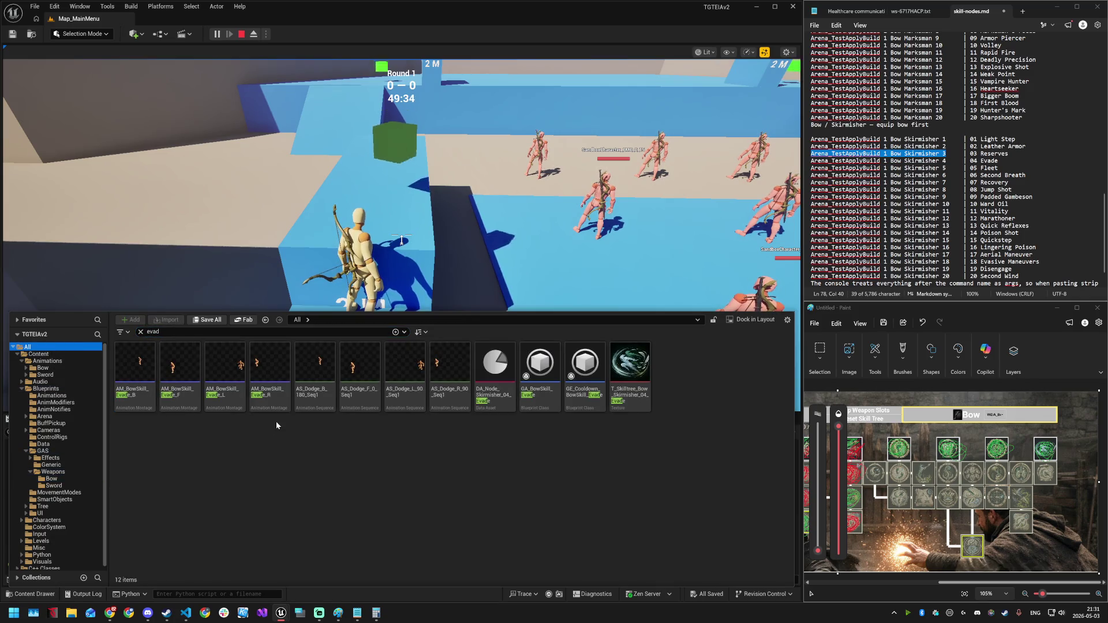
{"action": "double_click", "coordinate": [487, 384]}
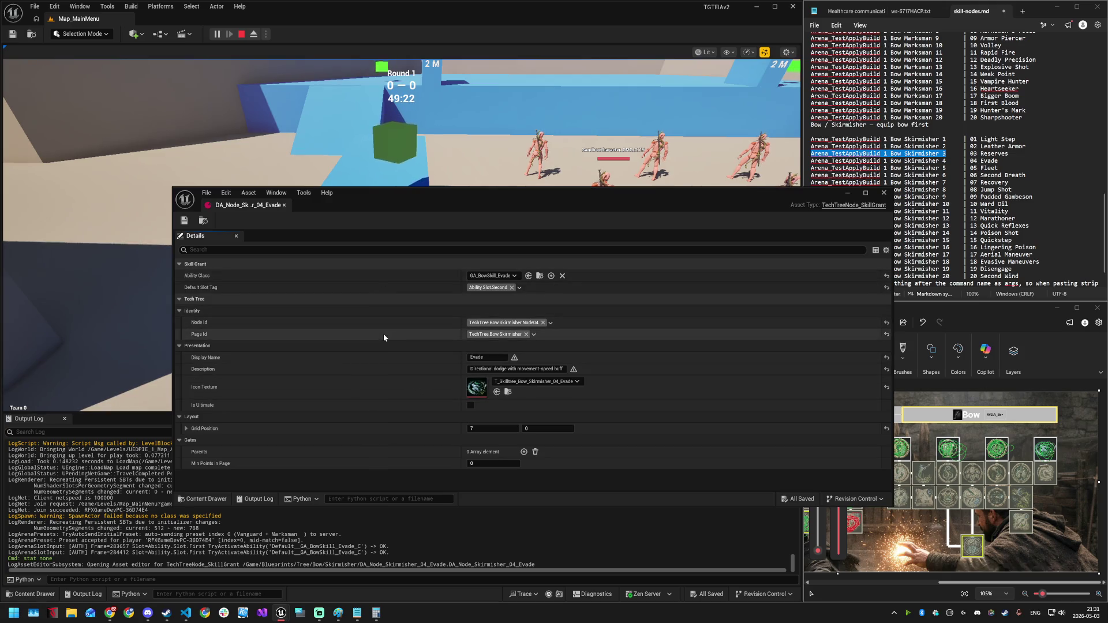
{"action": "left_click", "coordinate": [883, 196]}
- In GA_BowSkill_Evade set the self-buff Duration to 4.0, then save and compile
{"action": "key", "text": "ctrl+space"}
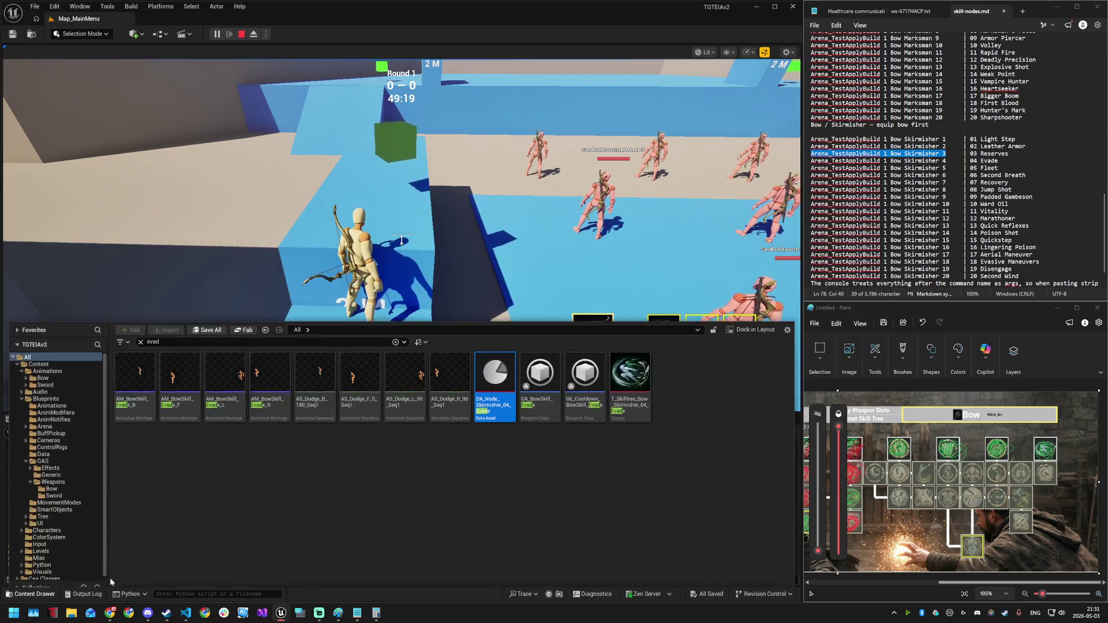
{"action": "mouse_move", "coordinate": [542, 407]}
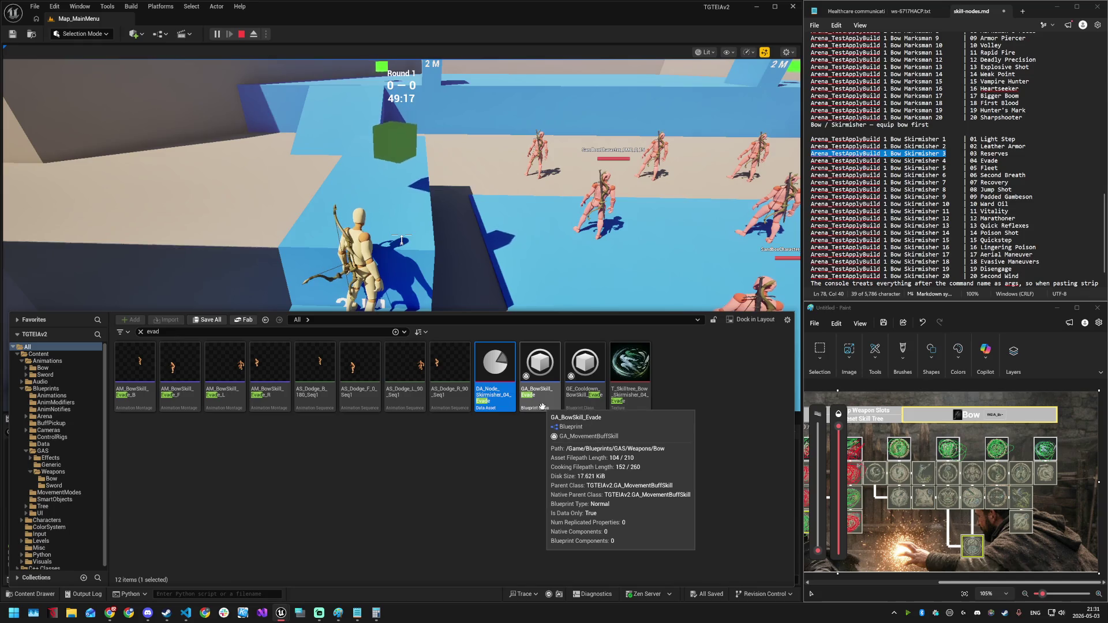
{"action": "double_click", "coordinate": [542, 406]}
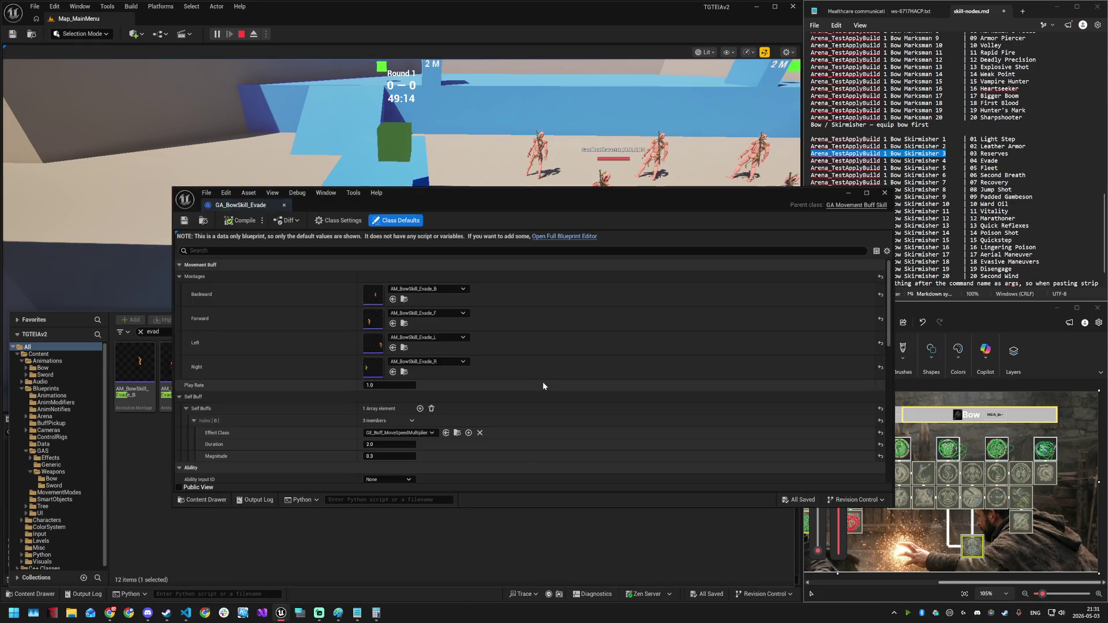
{"action": "scroll", "coordinate": [465, 380], "scroll_direction": "down", "scroll_amount": 2}
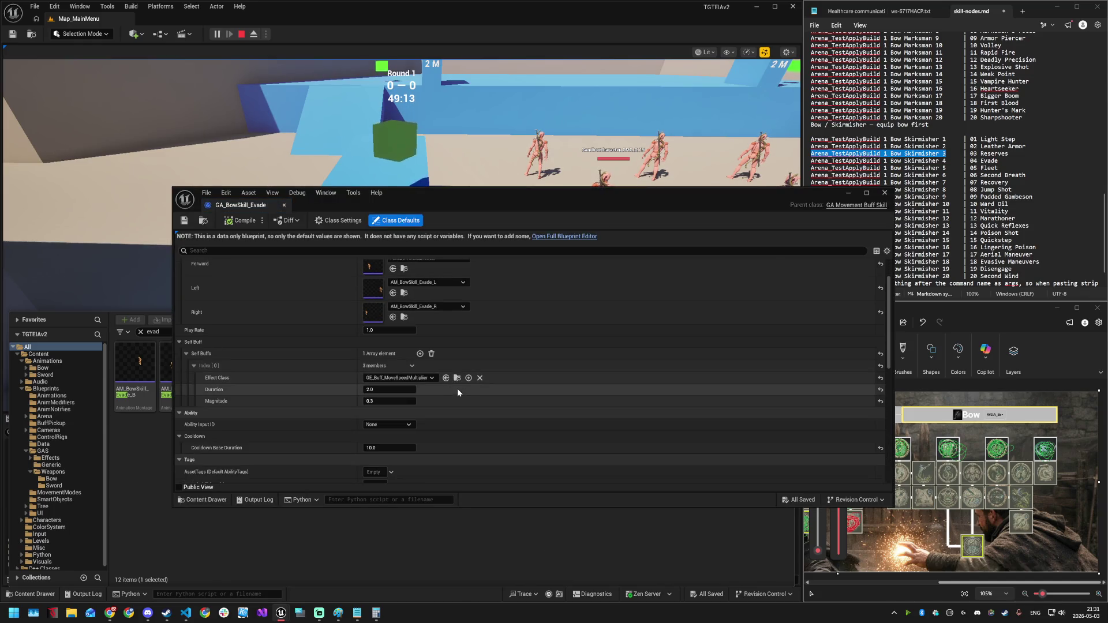
{"action": "left_click", "coordinate": [378, 390]}
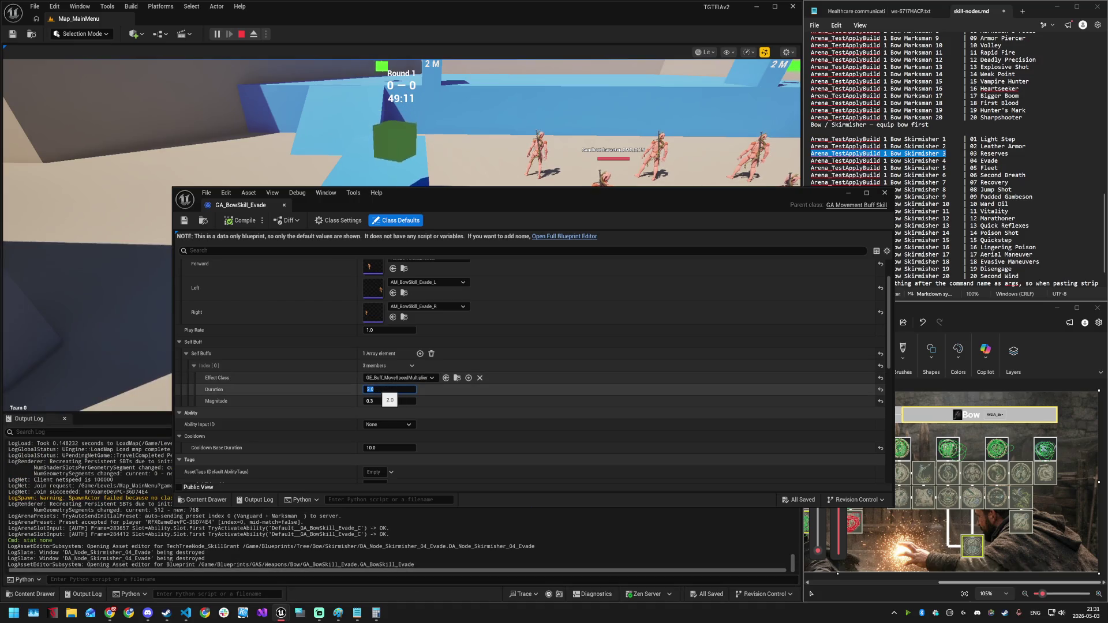
{"action": "type", "text": "4"}
{"action": "key", "text": "Return"}
{"action": "key", "text": "ctrl+s"}
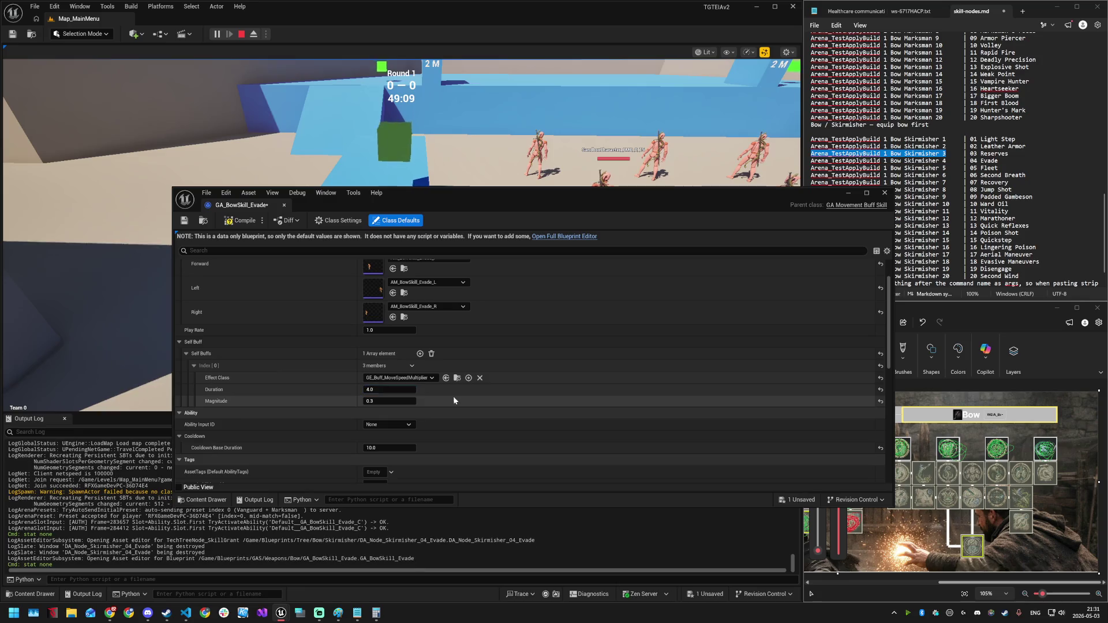
{"action": "left_click", "coordinate": [246, 225]}
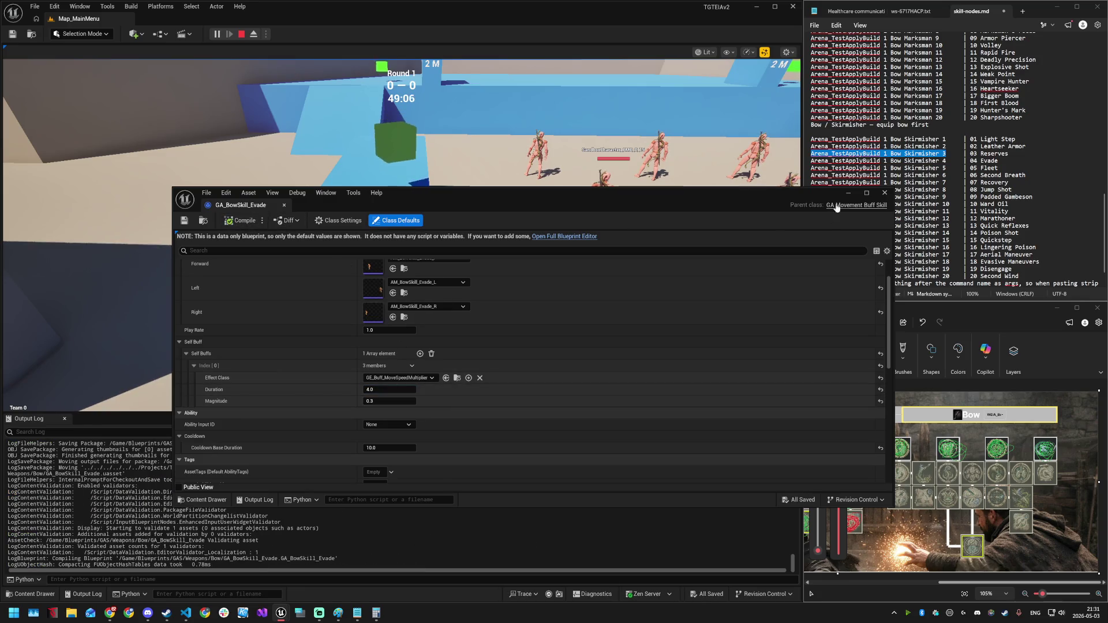
- Restart Play-in-Editor and host the preset match from the lobby
{"action": "left_click", "coordinate": [241, 34]}
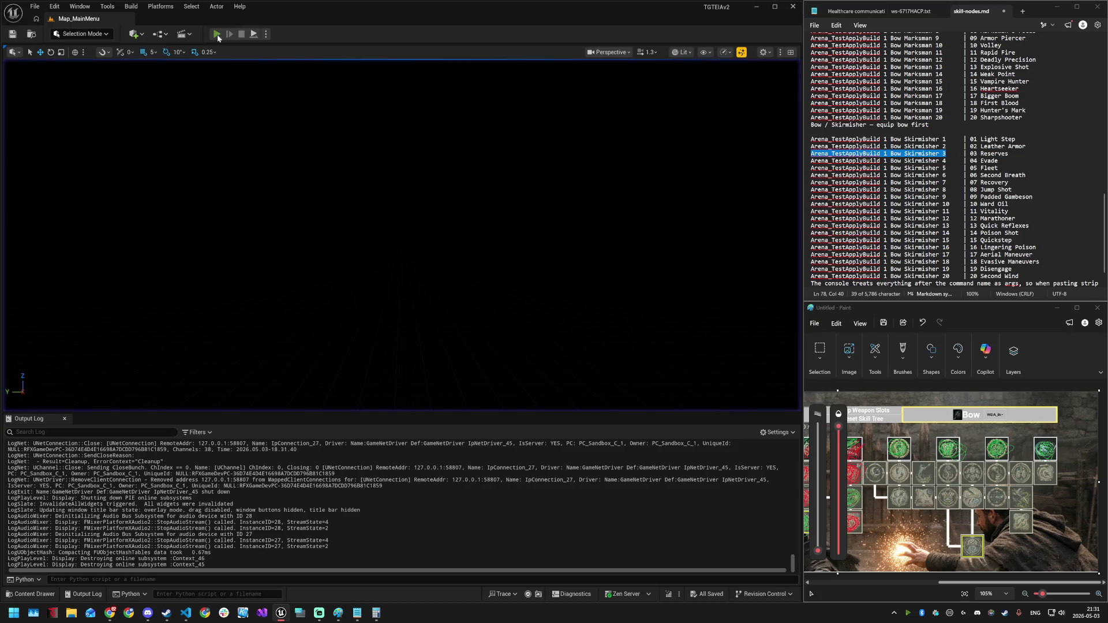
{"action": "left_click", "coordinate": [217, 34]}
{"action": "left_click", "coordinate": [445, 218]}
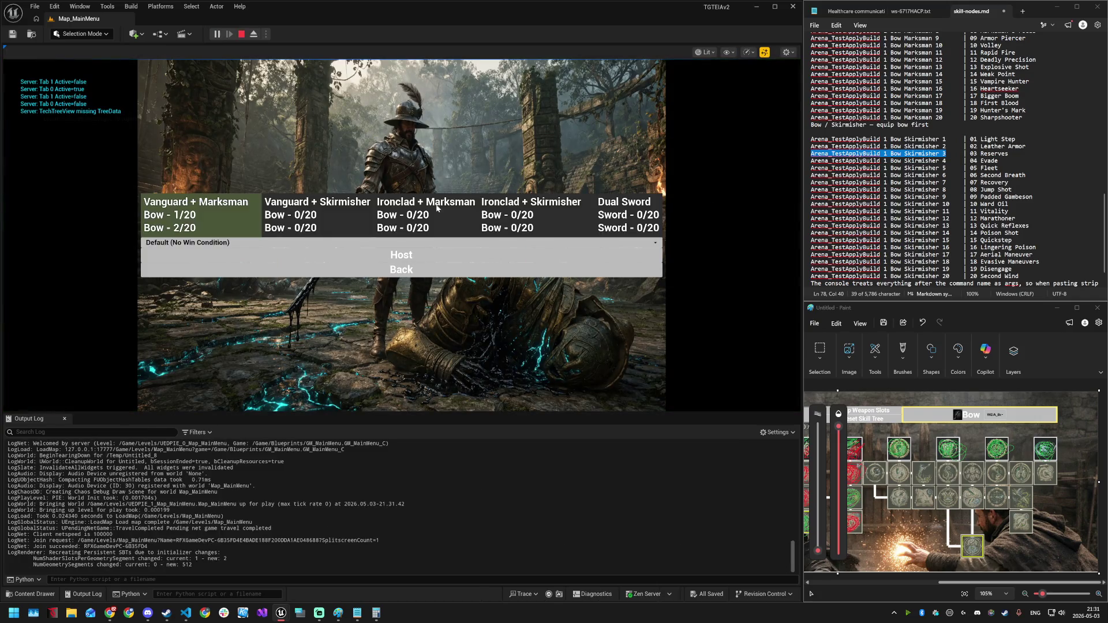
{"action": "left_click", "coordinate": [429, 251]}
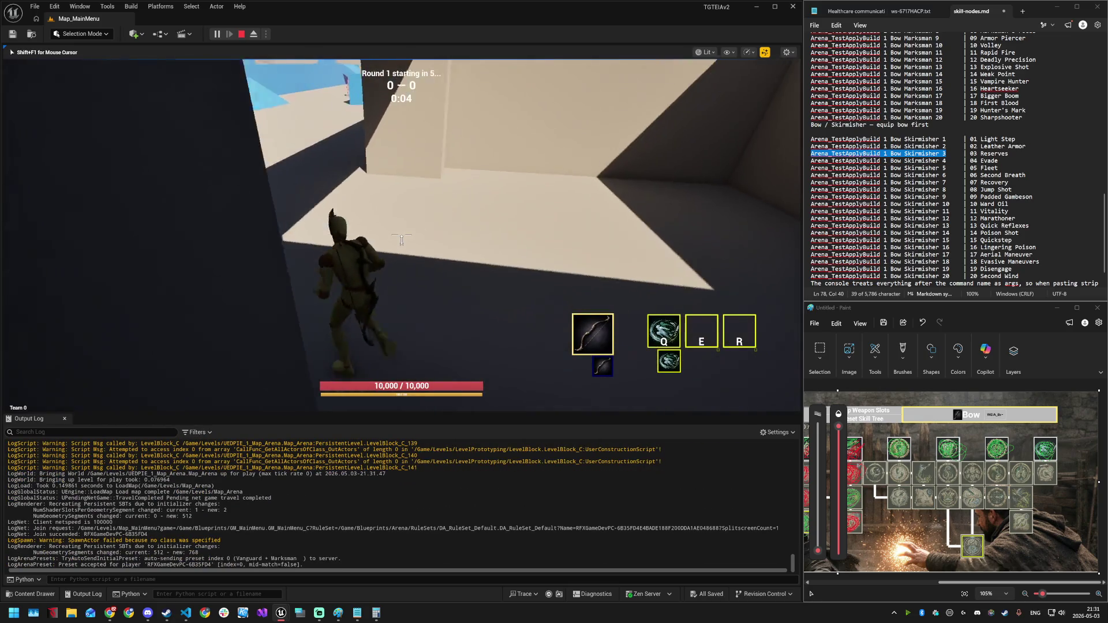
- Run into the arena, Evade once with Q, and jump toward the dummies
{"action": "key", "text": "w"}
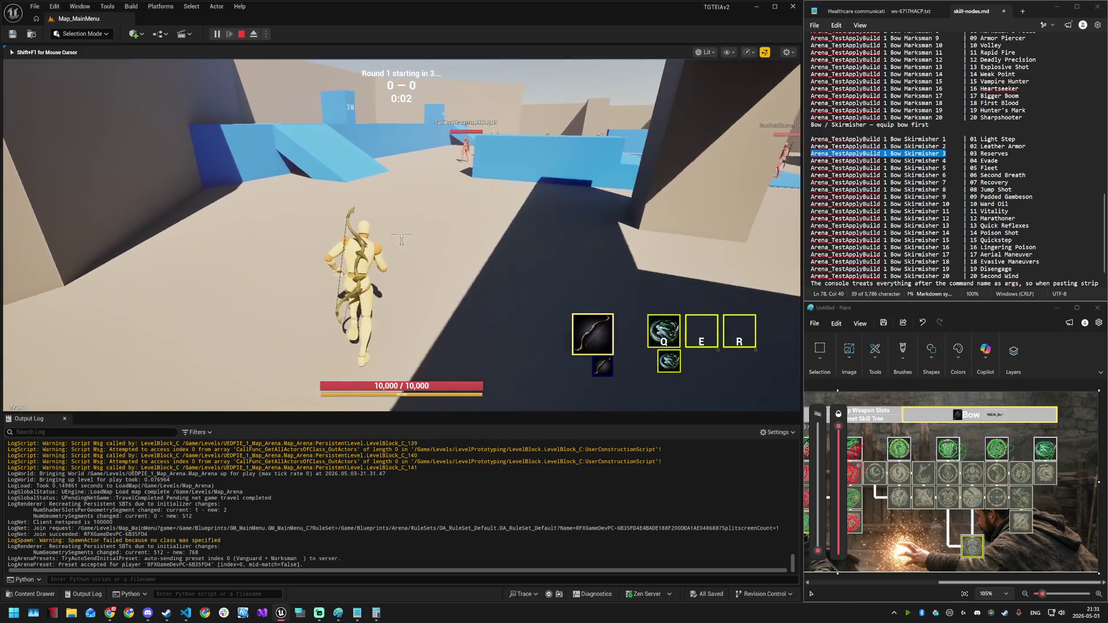
{"action": "key", "text": "q"}
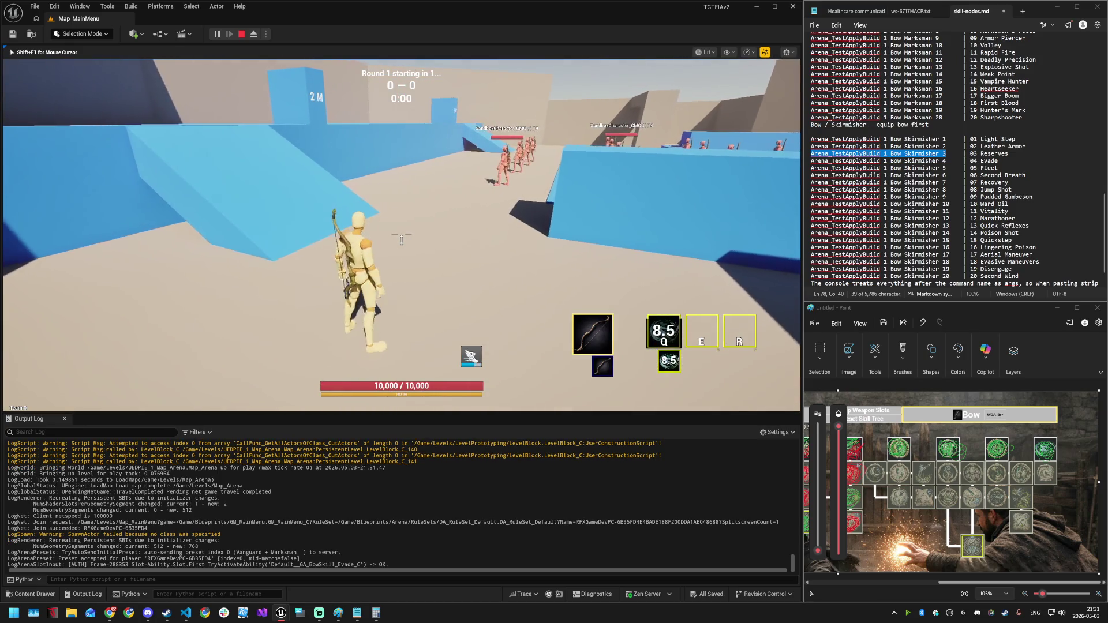
{"action": "key", "text": "w"}
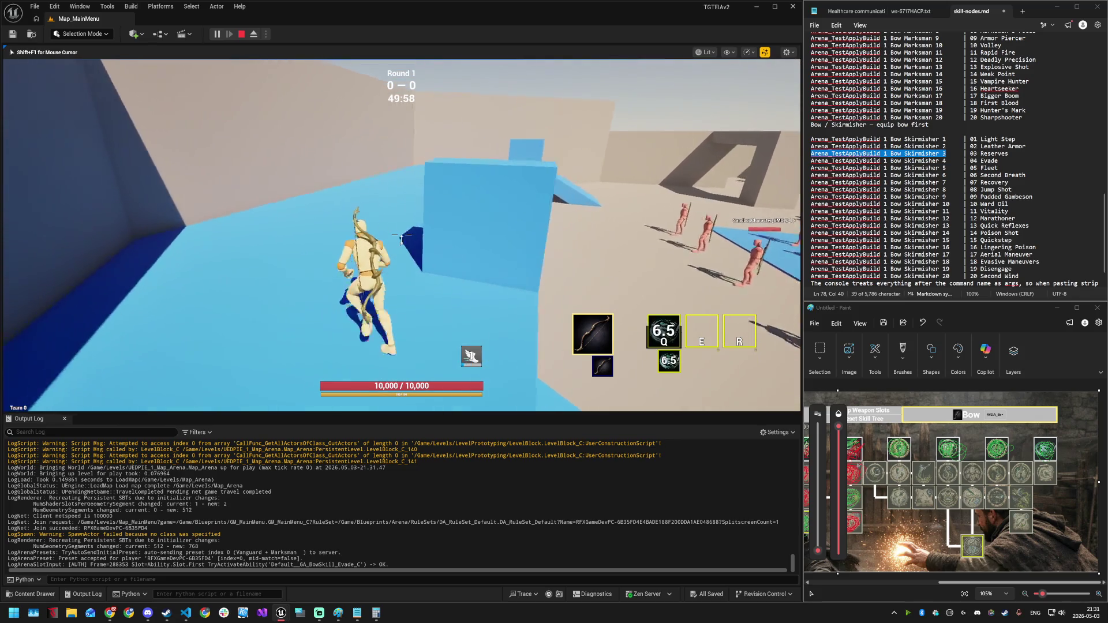
{"action": "key", "text": "w"}
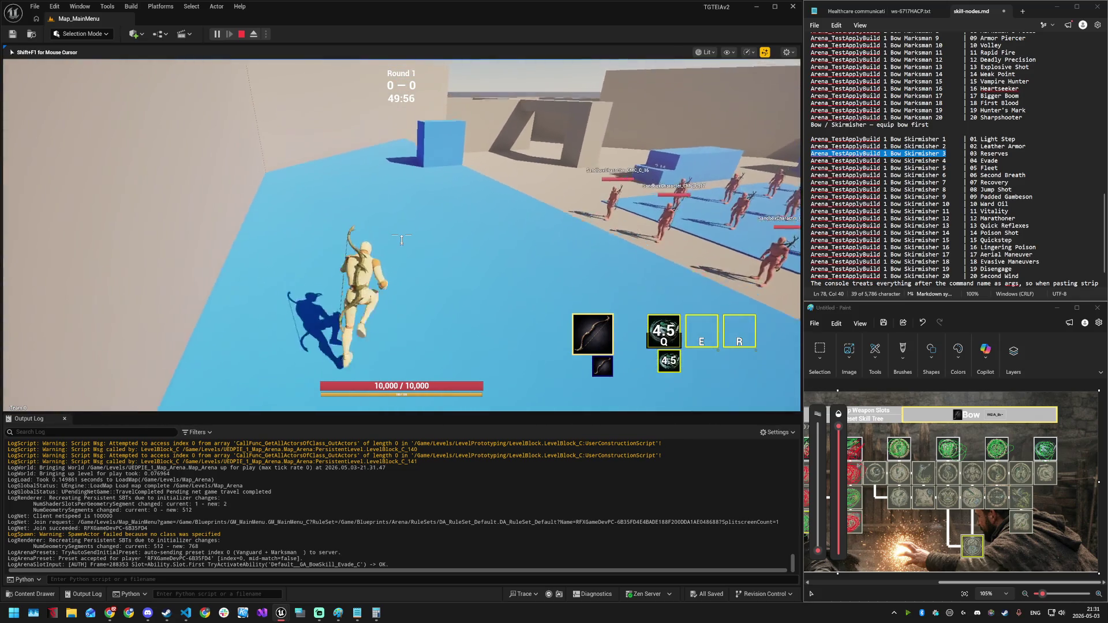
{"action": "key", "text": "w"}
{"action": "key", "text": "space"}
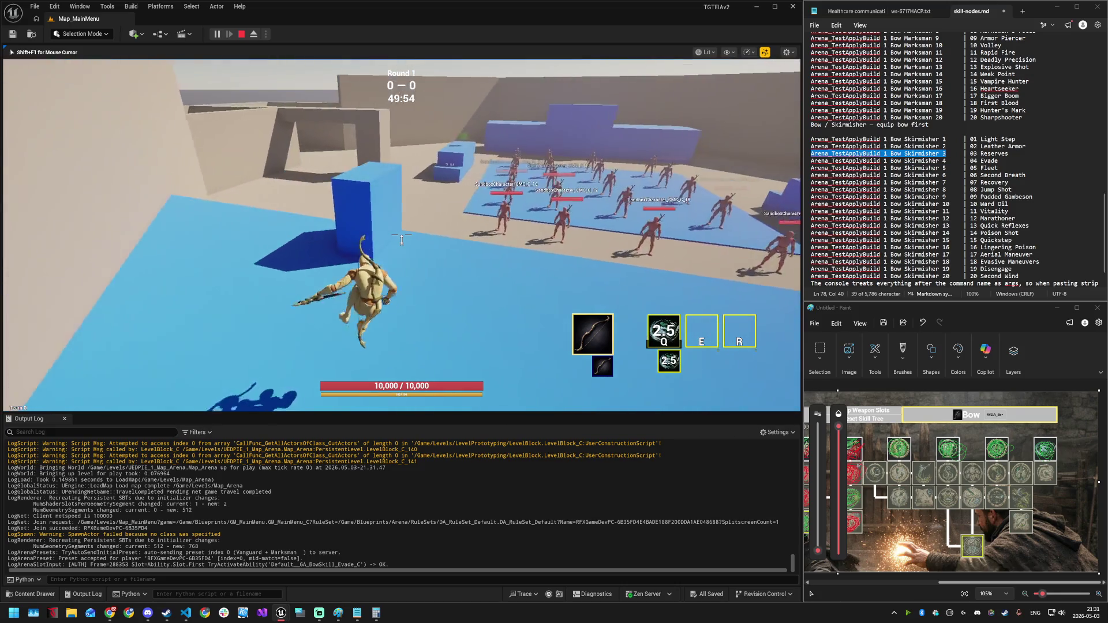
{"action": "key", "text": "w"}
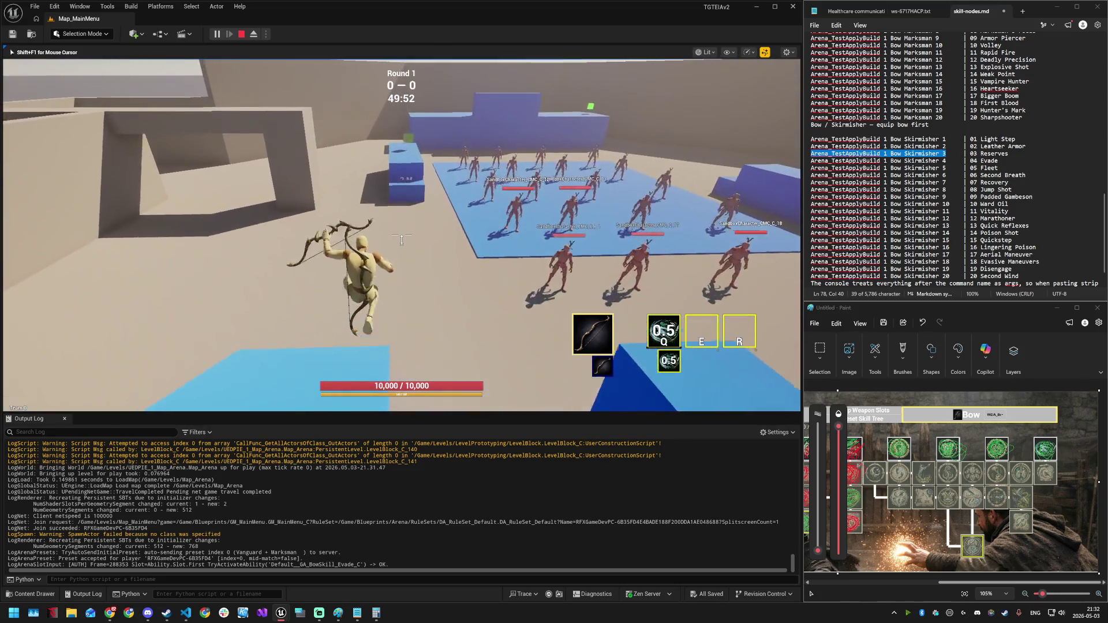
- Evade a second time while circling the enemy group, then end the play session
{"action": "key", "text": "w"}
{"action": "key", "text": "q"}
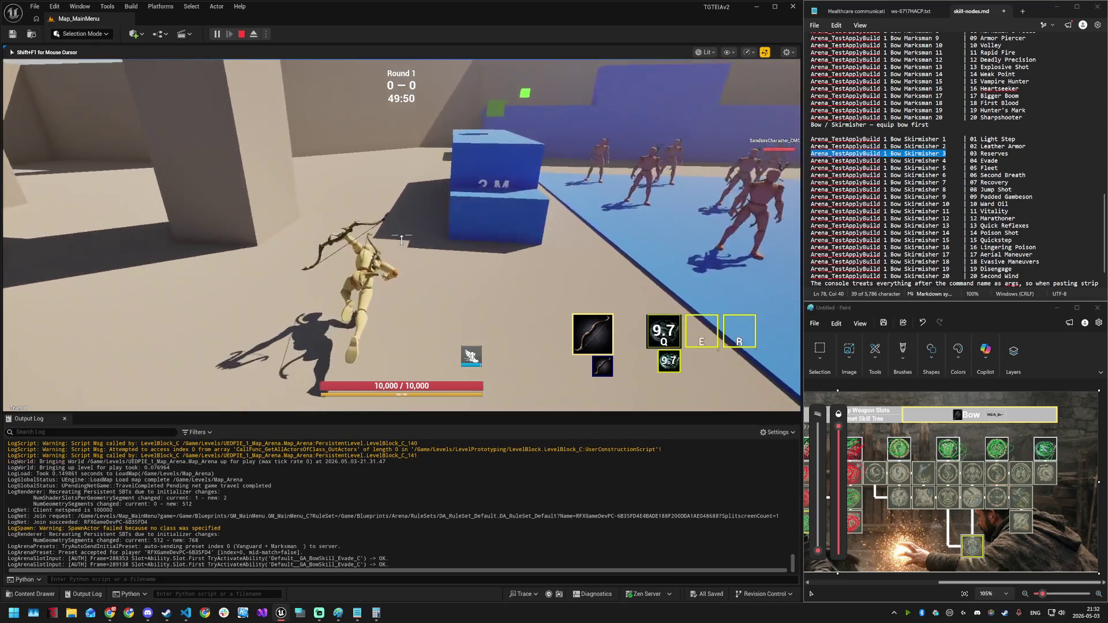
{"action": "key", "text": "w"}
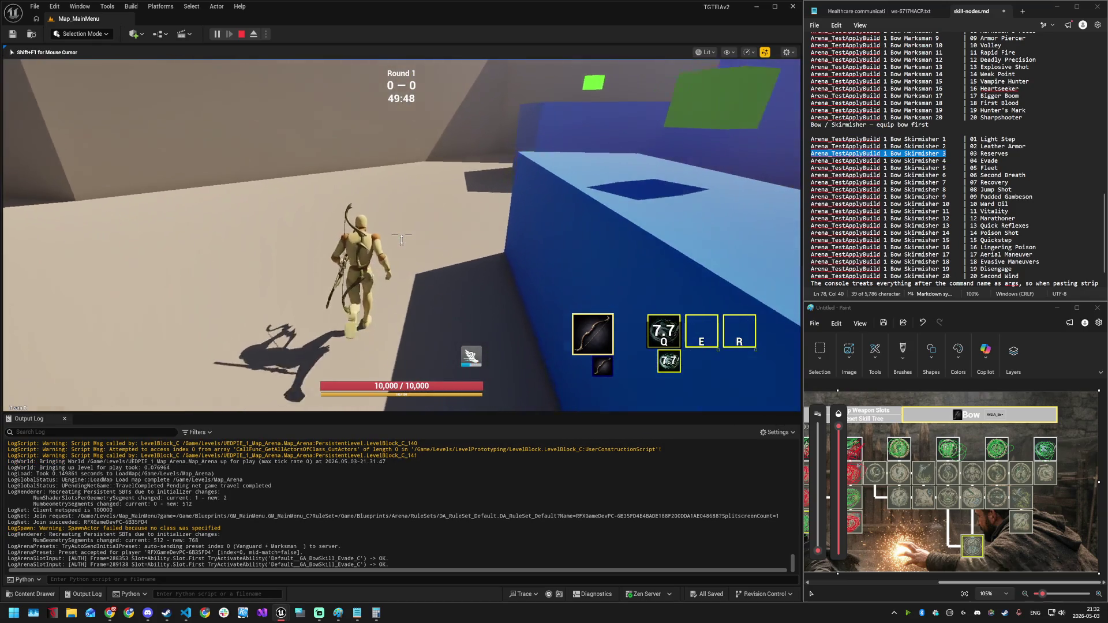
{"action": "key", "text": "w"}
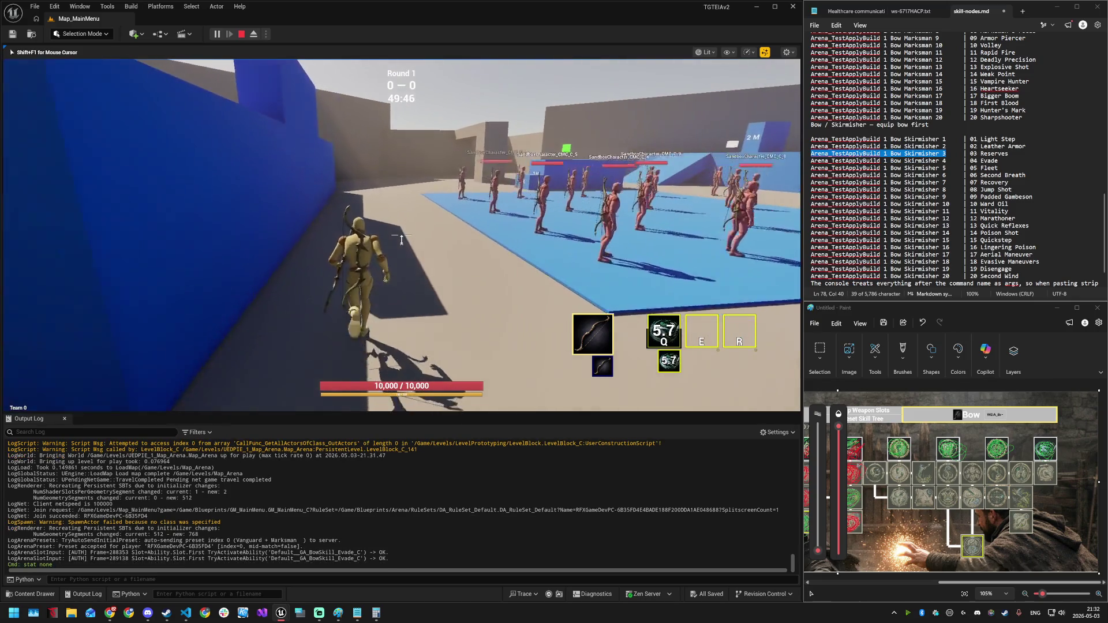
{"action": "key", "text": "w"}
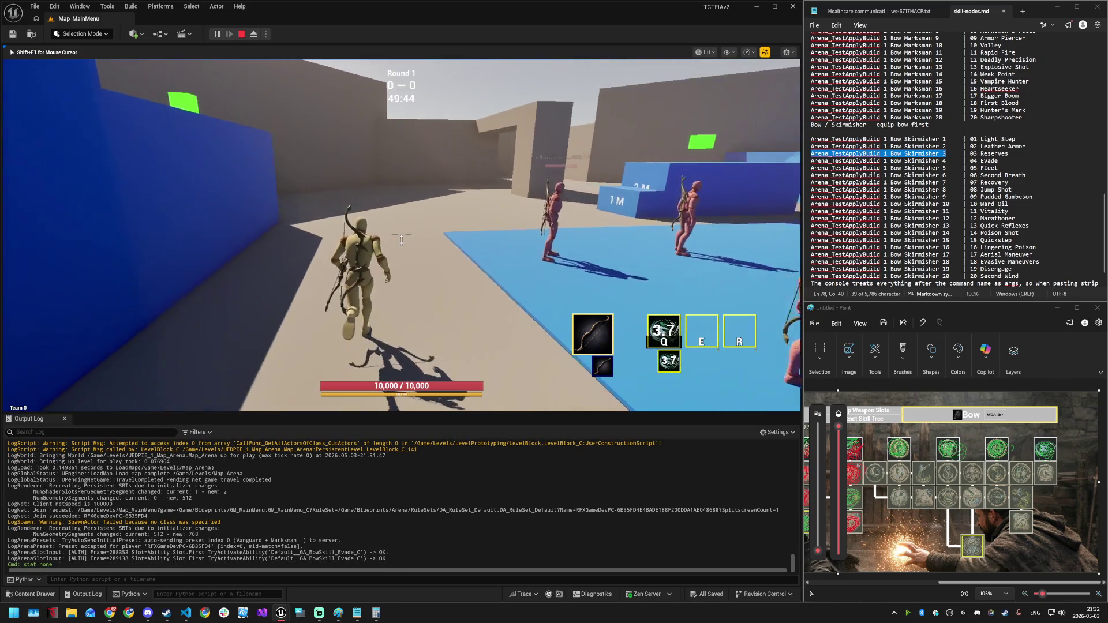
{"action": "key", "text": "w"}
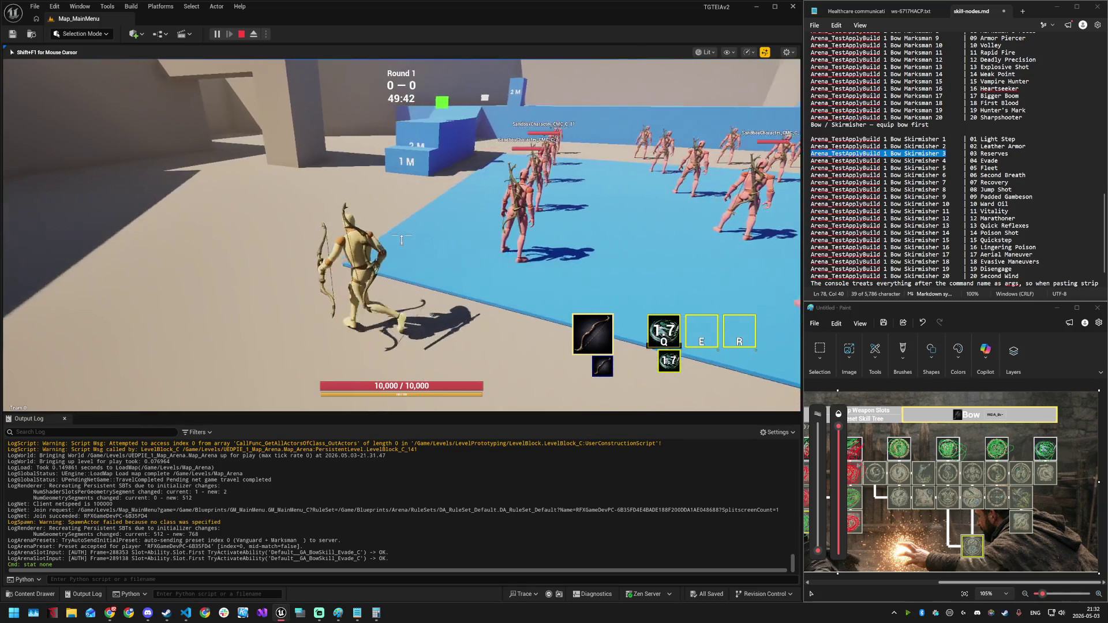
{"action": "key", "text": "super"}
{"action": "key", "text": "super"}
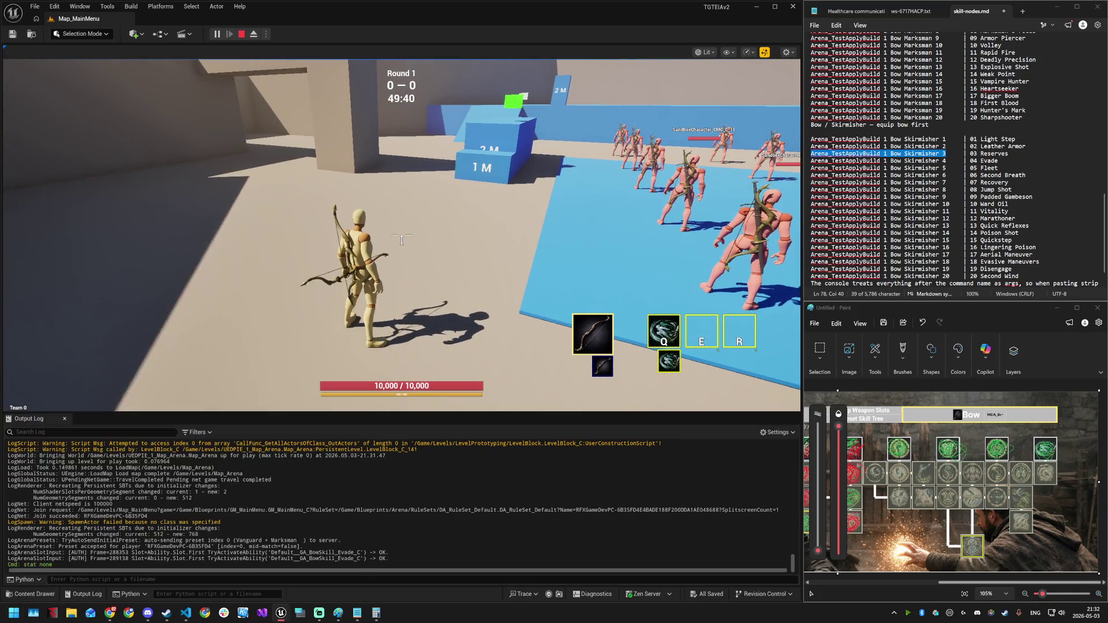
{"action": "key", "text": "Escape"}
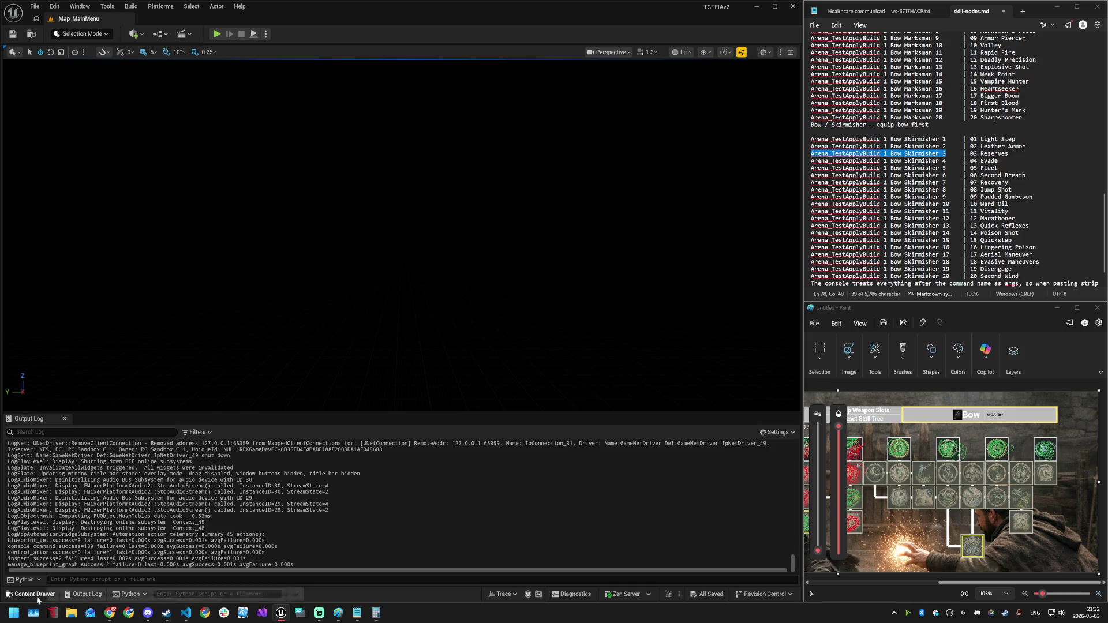
- Search the Content Drawer for 'evad' and open the GA_BowSkill_Evade ability
{"action": "left_click", "coordinate": [35, 594]}
{"action": "left_click", "coordinate": [35, 594]}
{"action": "left_click", "coordinate": [34, 595]}
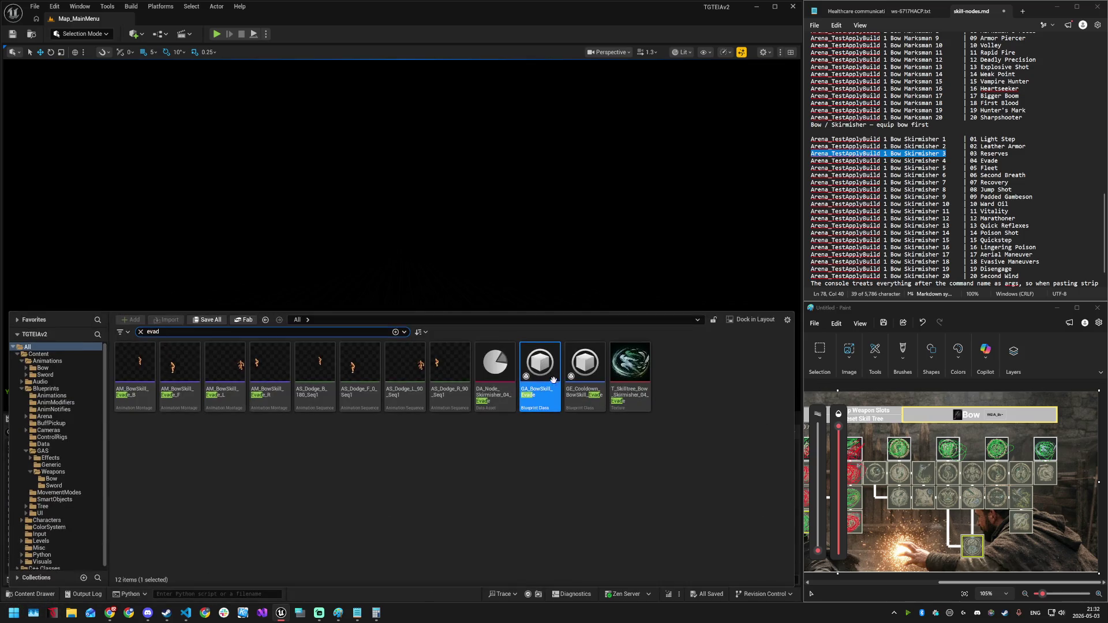
{"action": "double_click", "coordinate": [540, 367]}
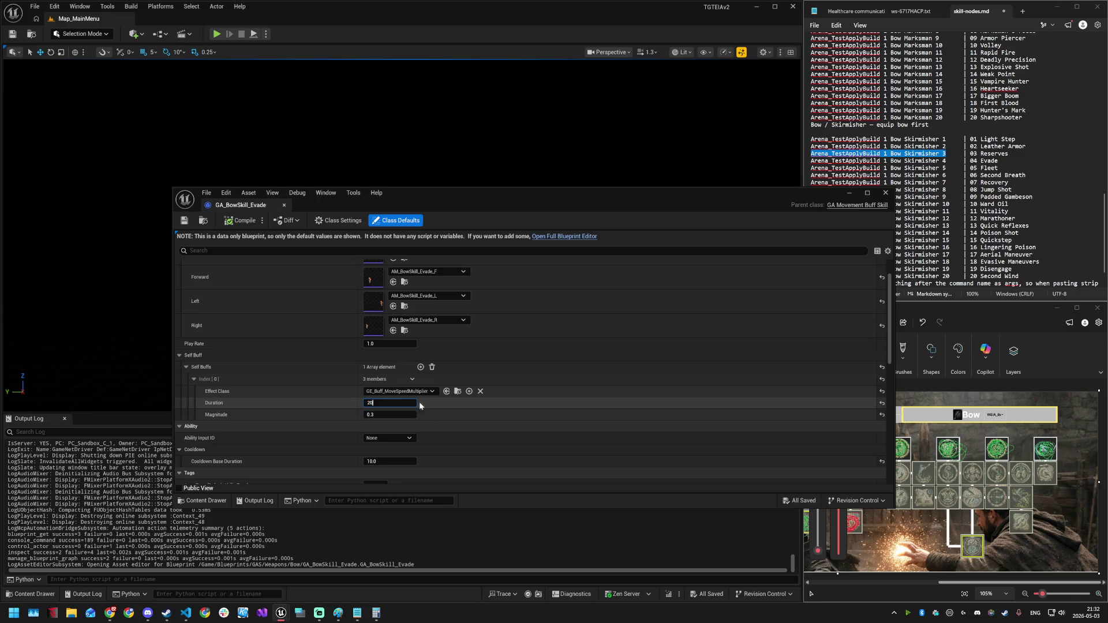
- Commit Self Buff Duration 20.0, save and close the ability, and start a new play session
{"action": "key", "text": "Return"}
{"action": "key", "text": "ctrl+s"}
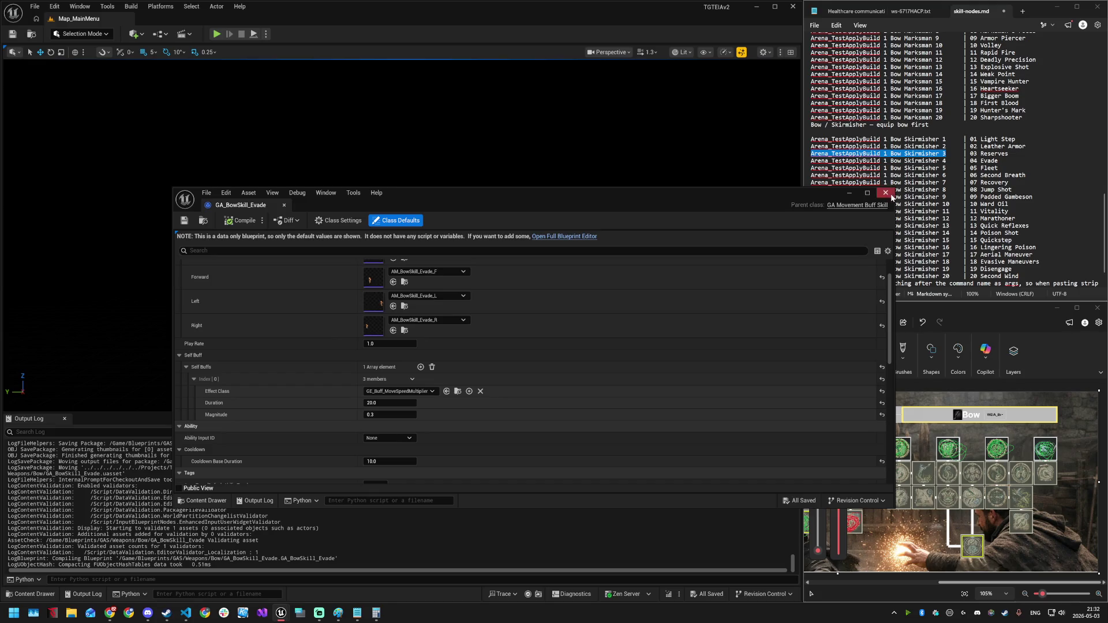
{"action": "left_click", "coordinate": [886, 193]}
{"action": "left_click", "coordinate": [214, 33]}
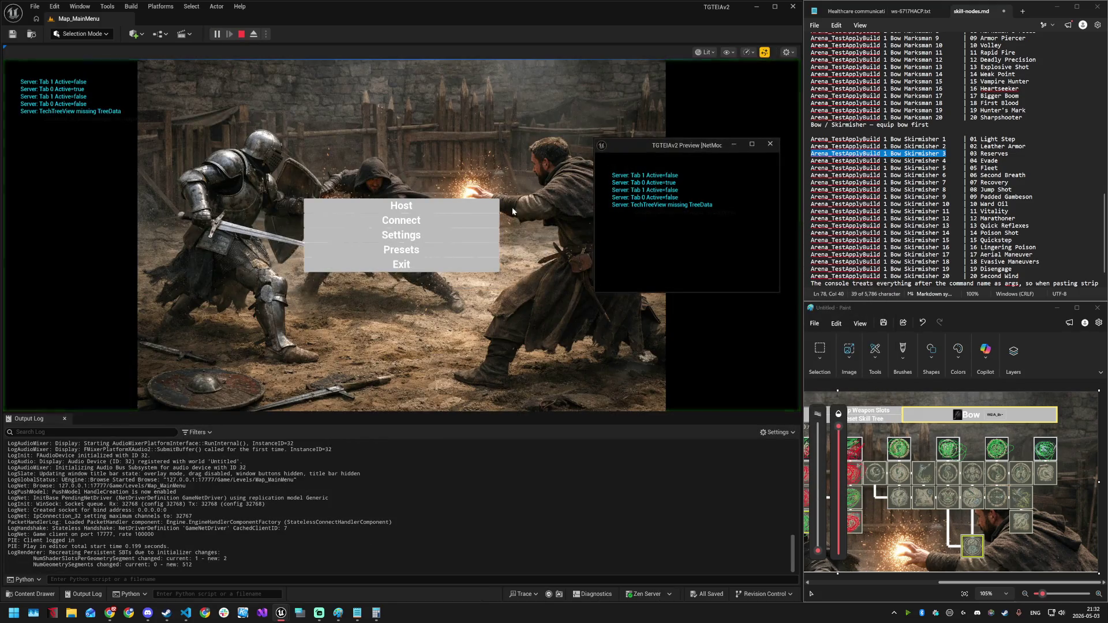
- Host a game, trigger Evade with Q, and shoot an arrow at a dummy
{"action": "left_click", "coordinate": [469, 204]}
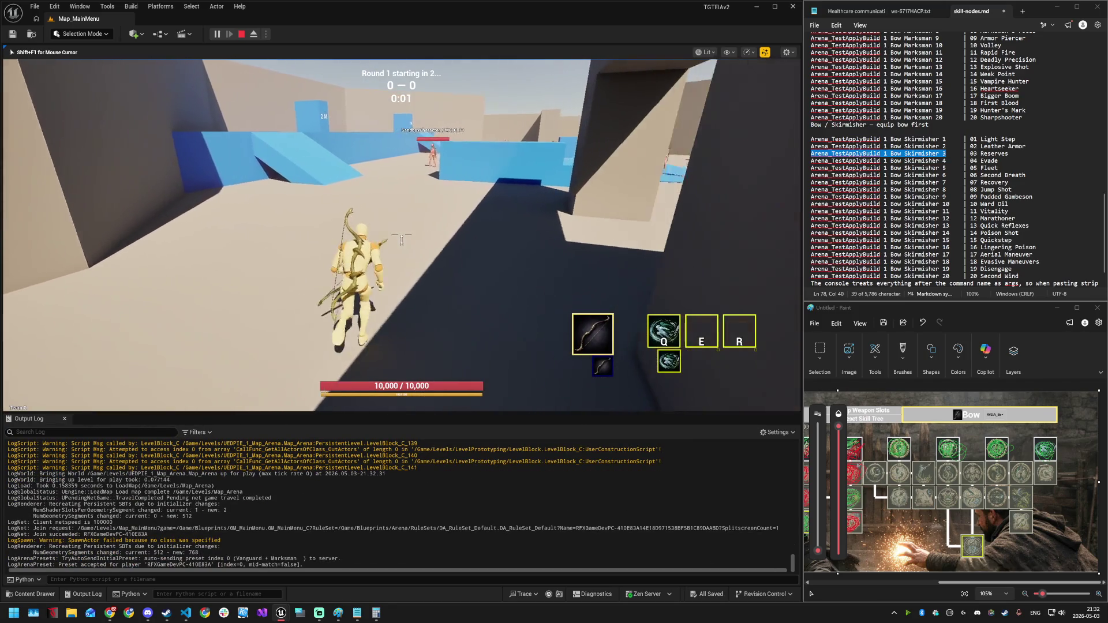
{"action": "key", "text": "w"}
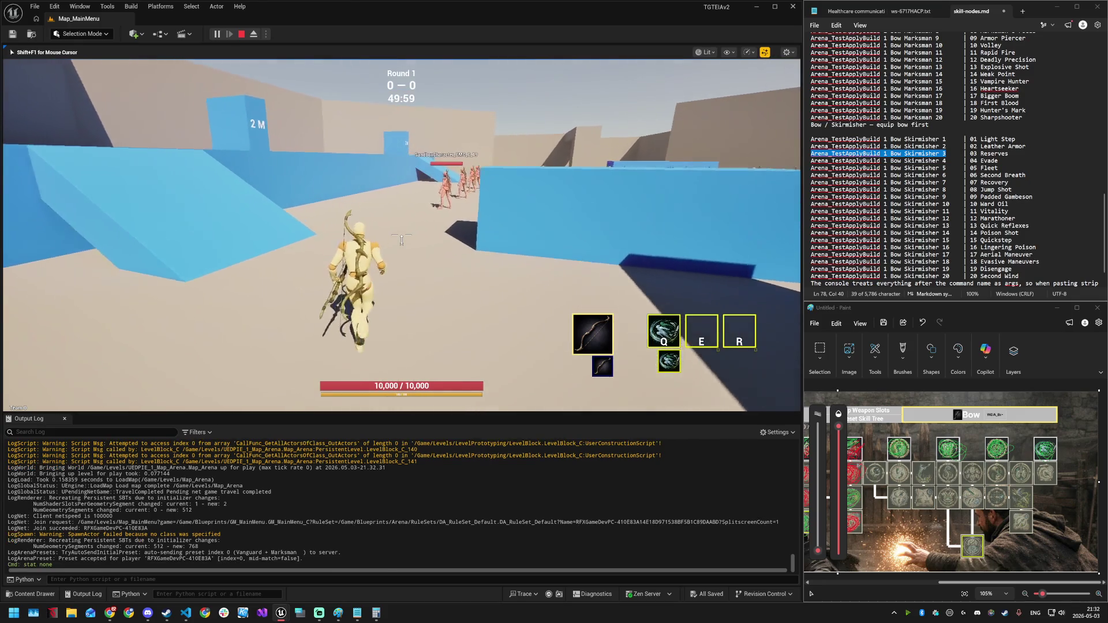
{"action": "key", "text": "q"}
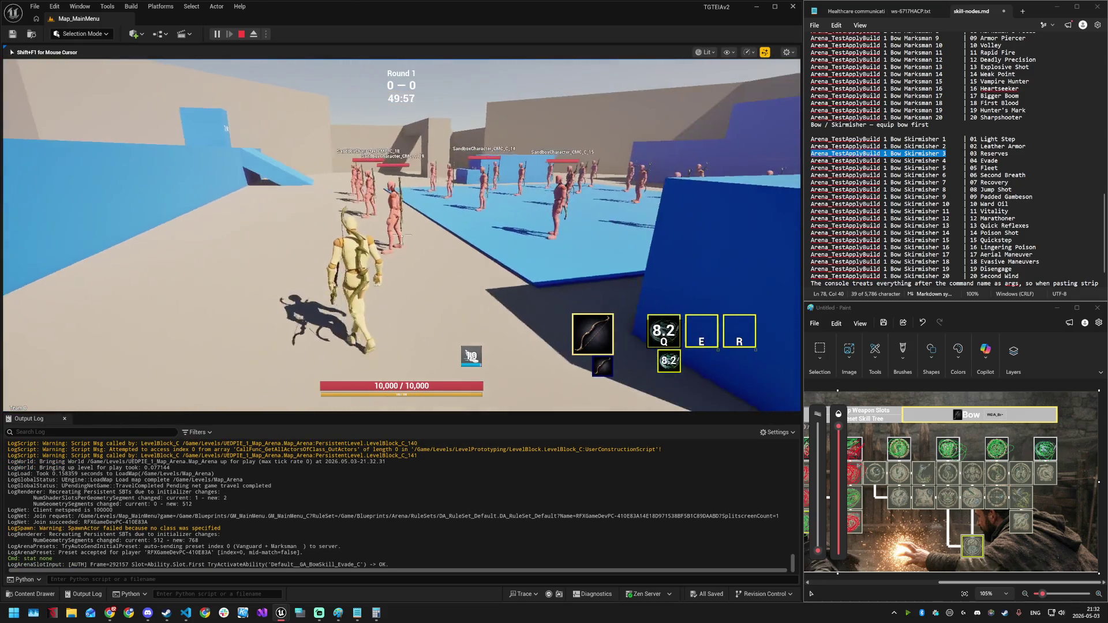
{"action": "left_click", "coordinate": [403, 238]}
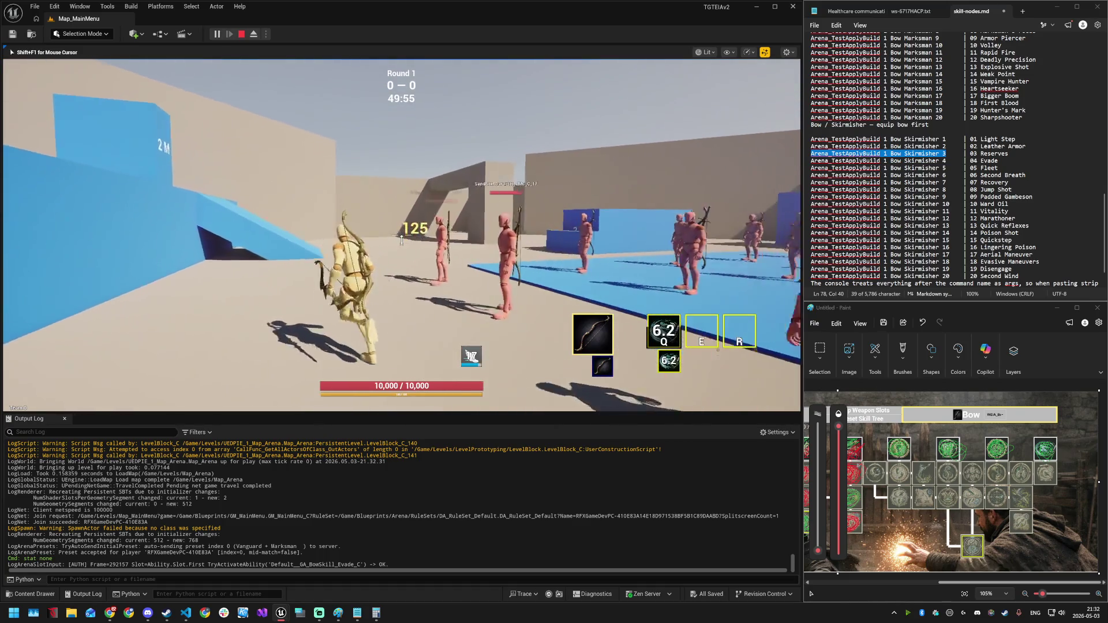
- Run across the arena toward the enemies and trigger Evade a second time
{"action": "key", "text": "w"}
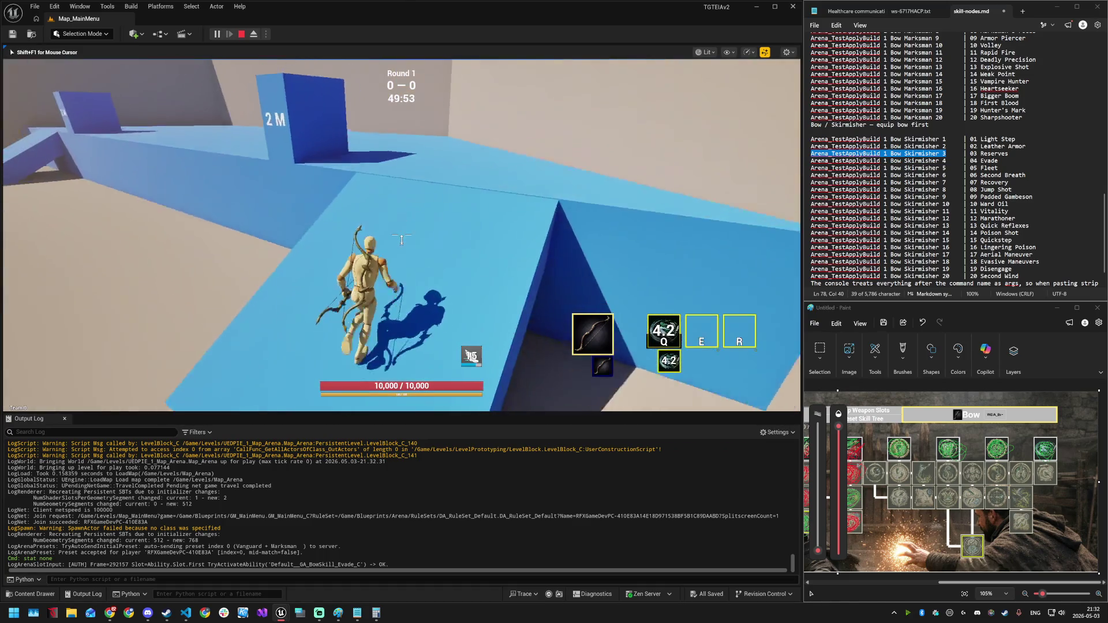
{"action": "key", "text": "w"}
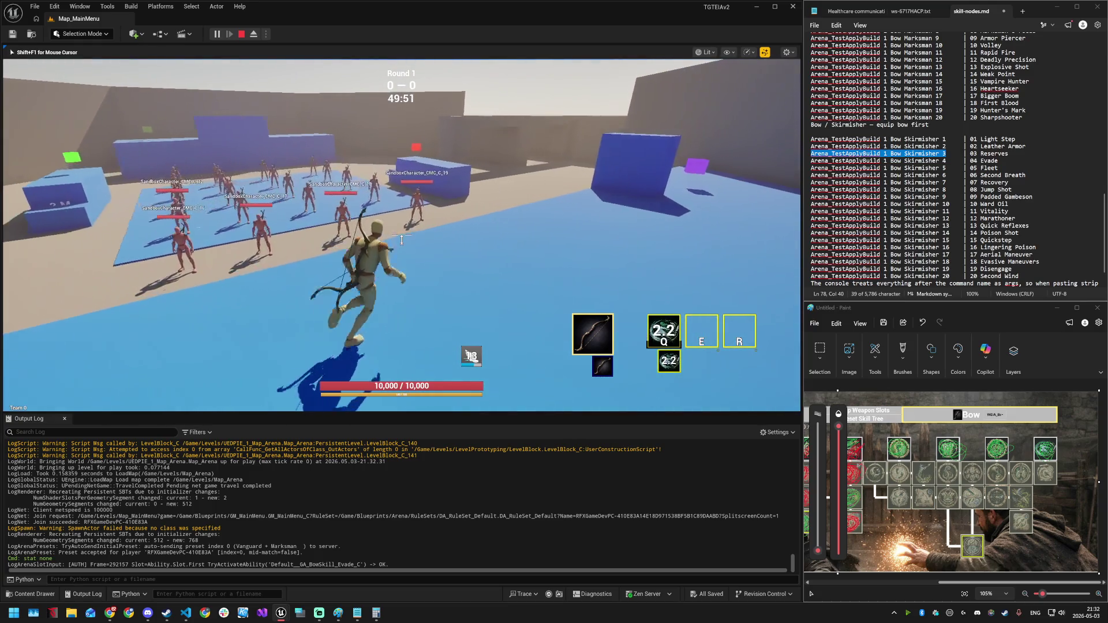
{"action": "key", "text": "w"}
{"action": "key", "text": "w"}
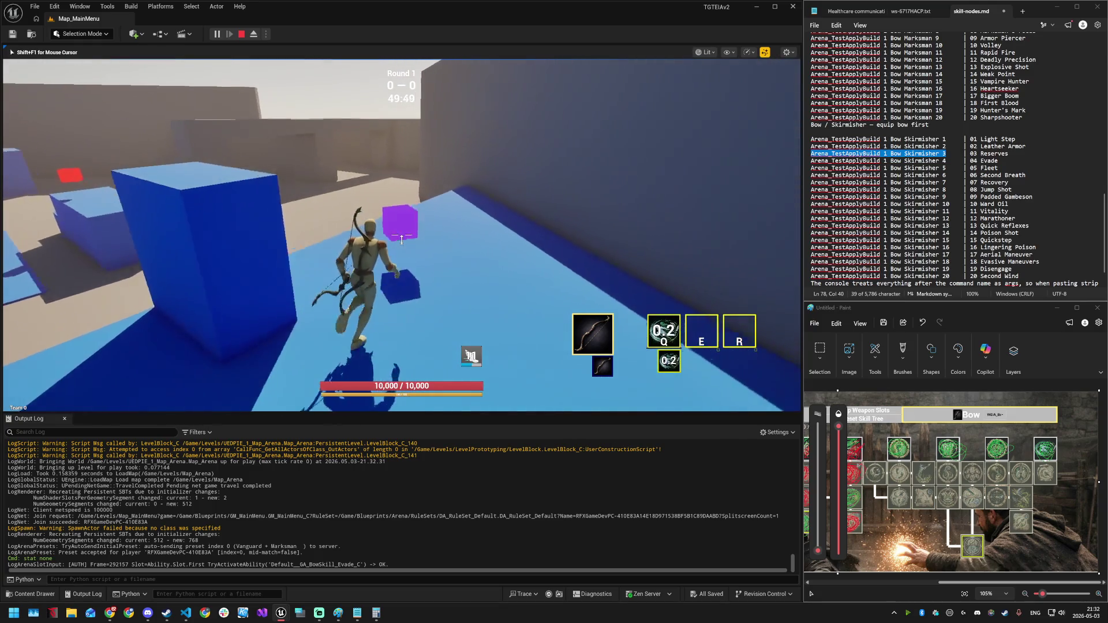
{"action": "key", "text": "w"}
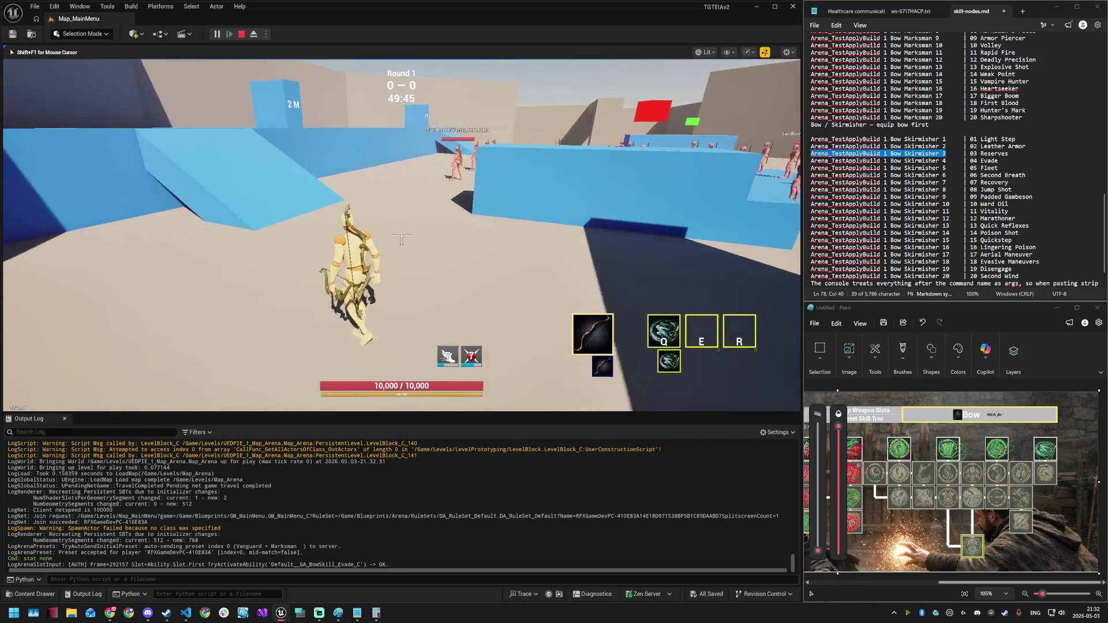
{"action": "key", "text": "q"}
{"action": "key", "text": "w"}
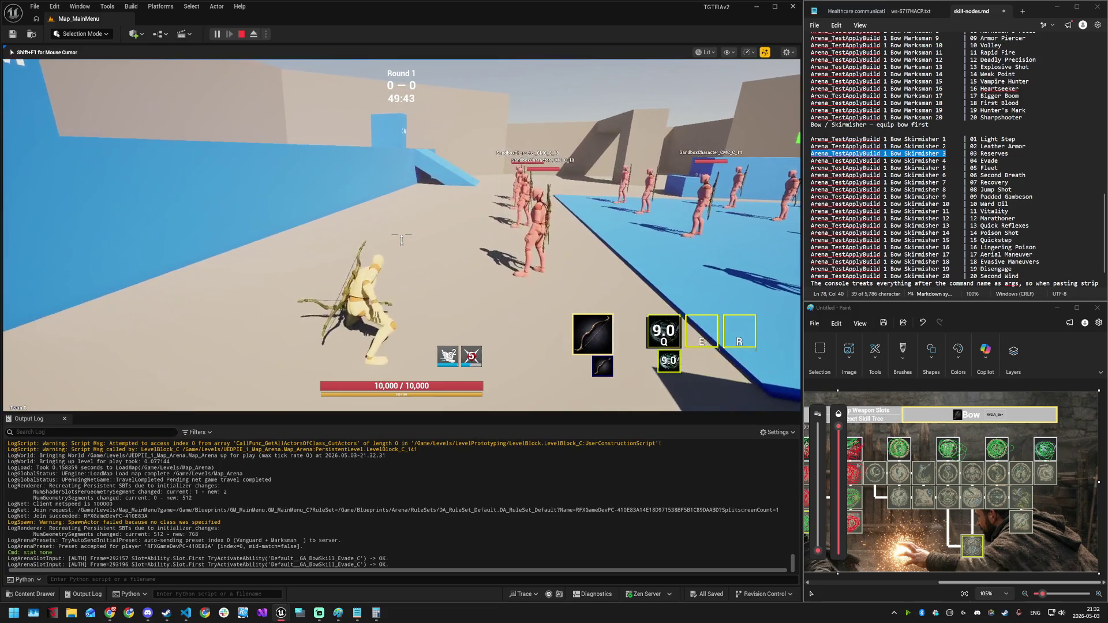
{"action": "key", "text": "w"}
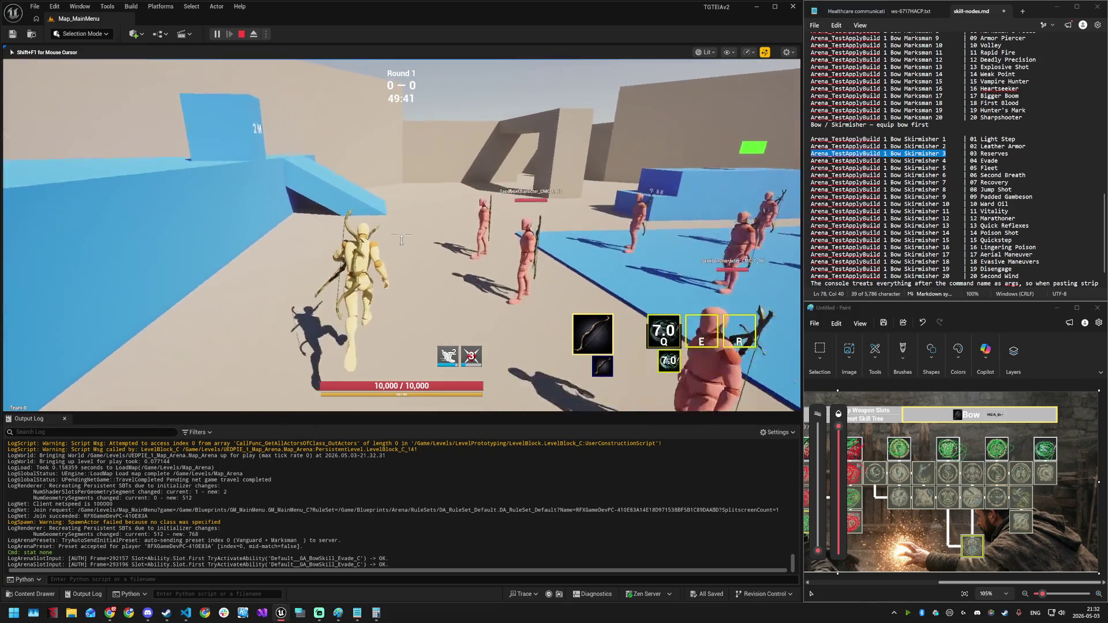
- Select text in the skill-node notes and open the skill-tree loadout overlay with K
{"action": "key", "text": "super"}
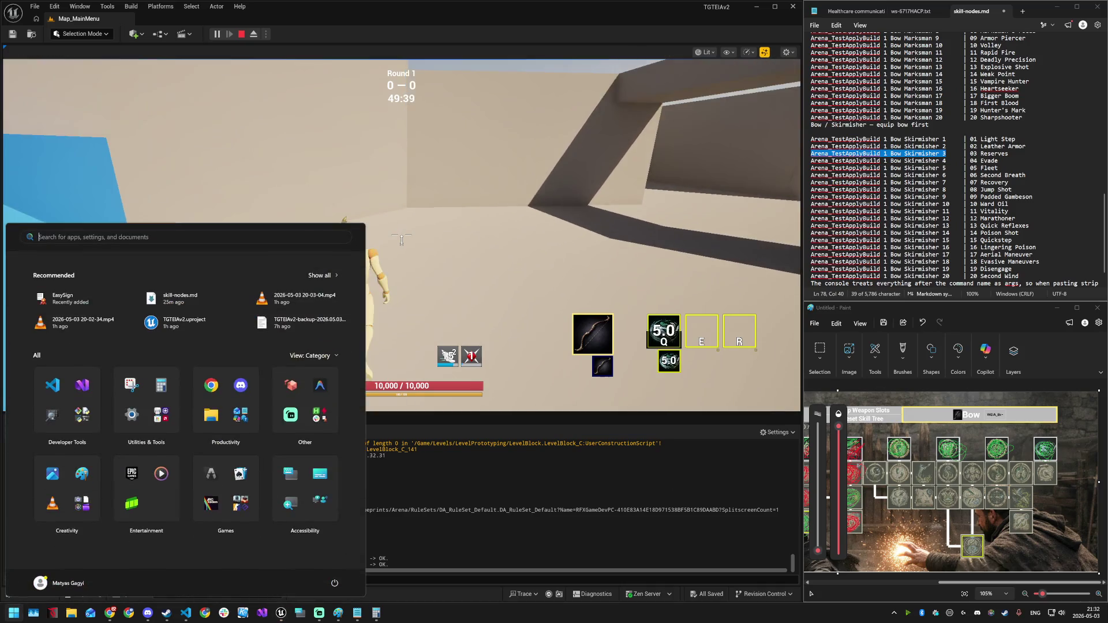
{"action": "key", "text": "Escape"}
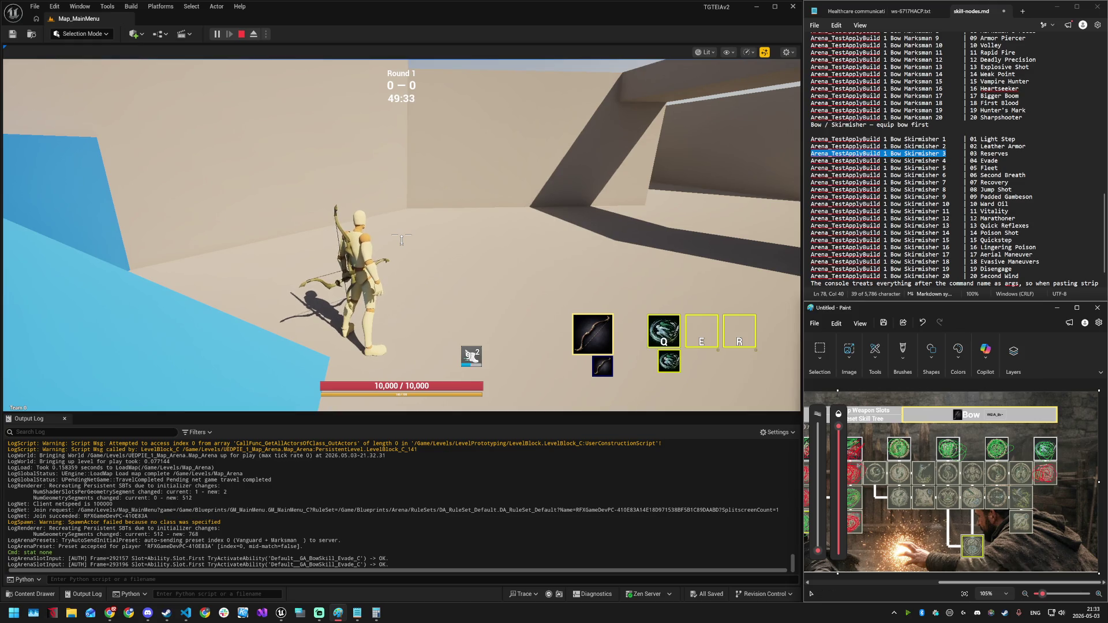
{"action": "left_click_drag", "start_coordinate": [930, 161], "coordinate": [947, 161]}
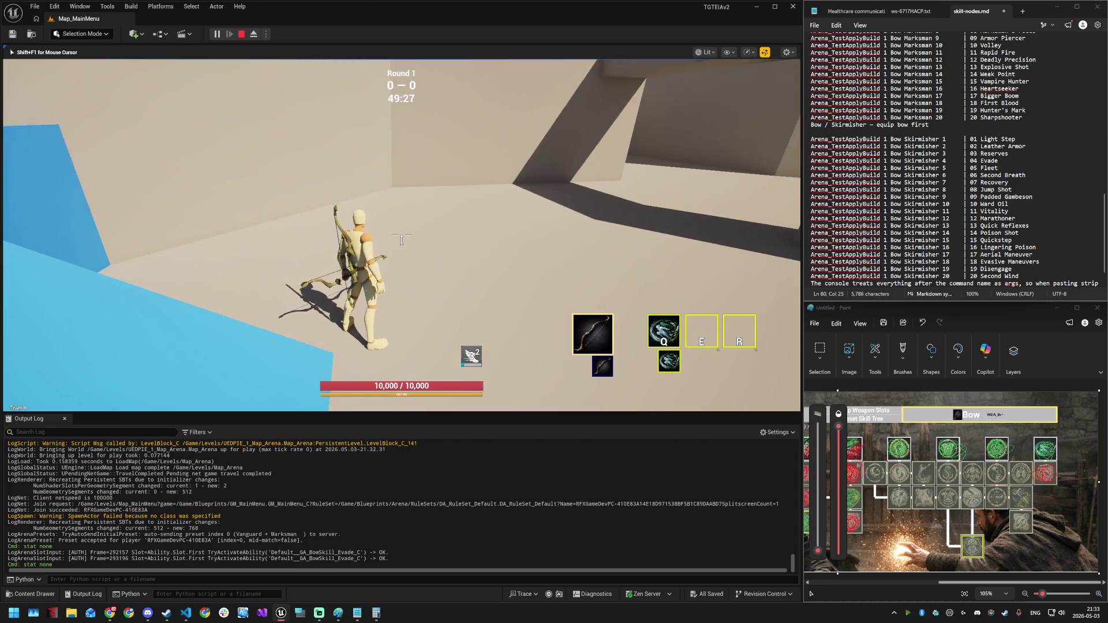
{"action": "key", "text": "k"}
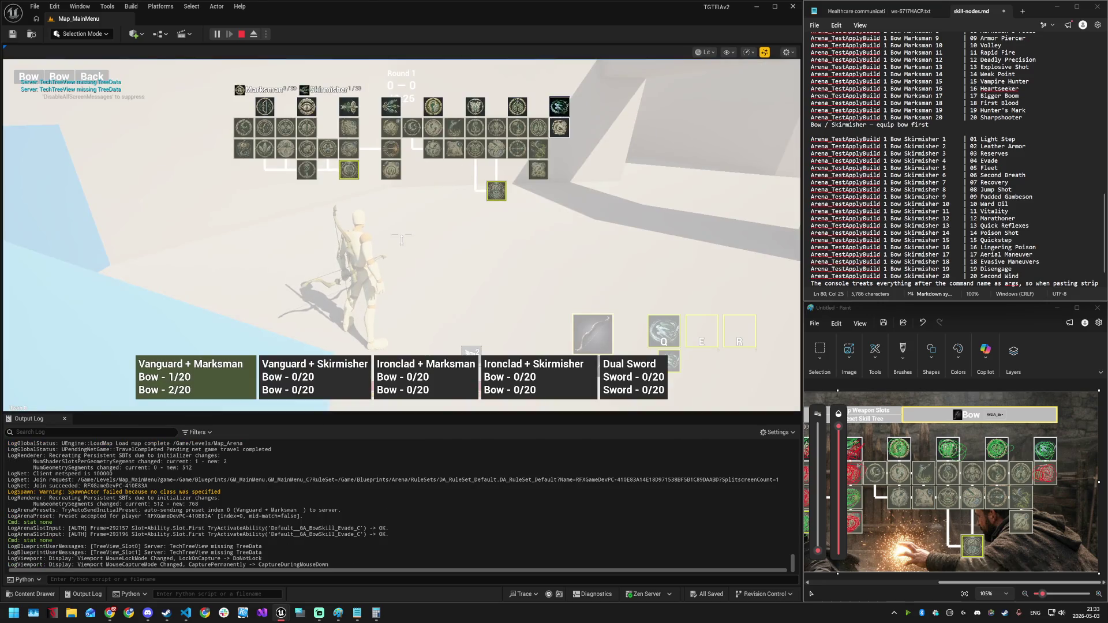
- Inspect the Skirmisher nodes and select the Fleet and Second Breath entries in the notes
{"action": "mouse_move", "coordinate": [561, 131]}
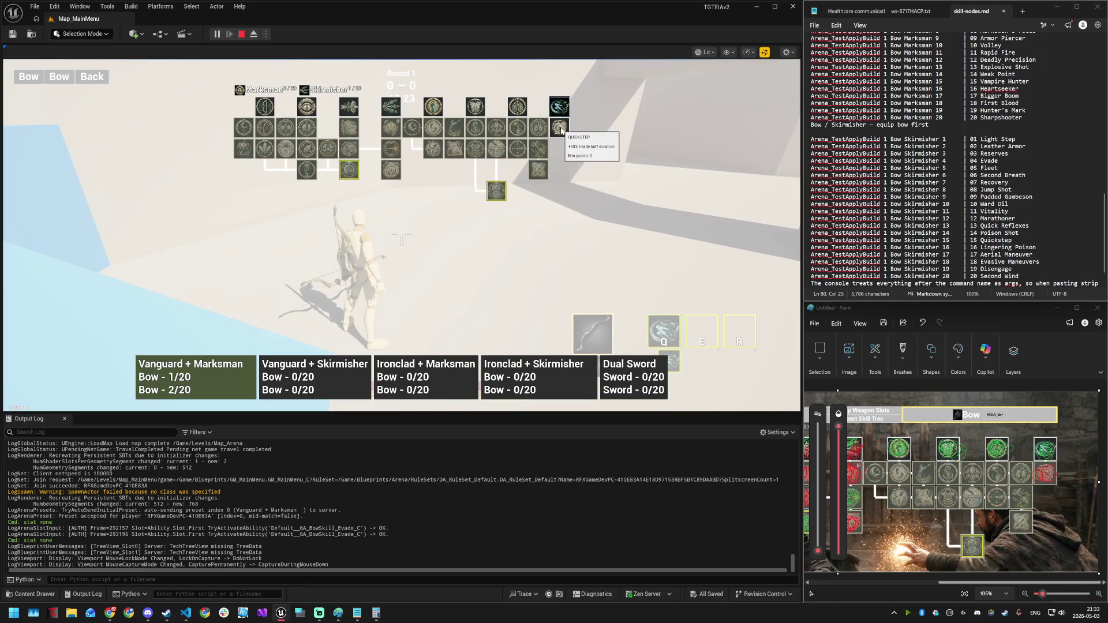
{"action": "scroll", "coordinate": [952, 162], "scroll_direction": "up", "scroll_amount": 1}
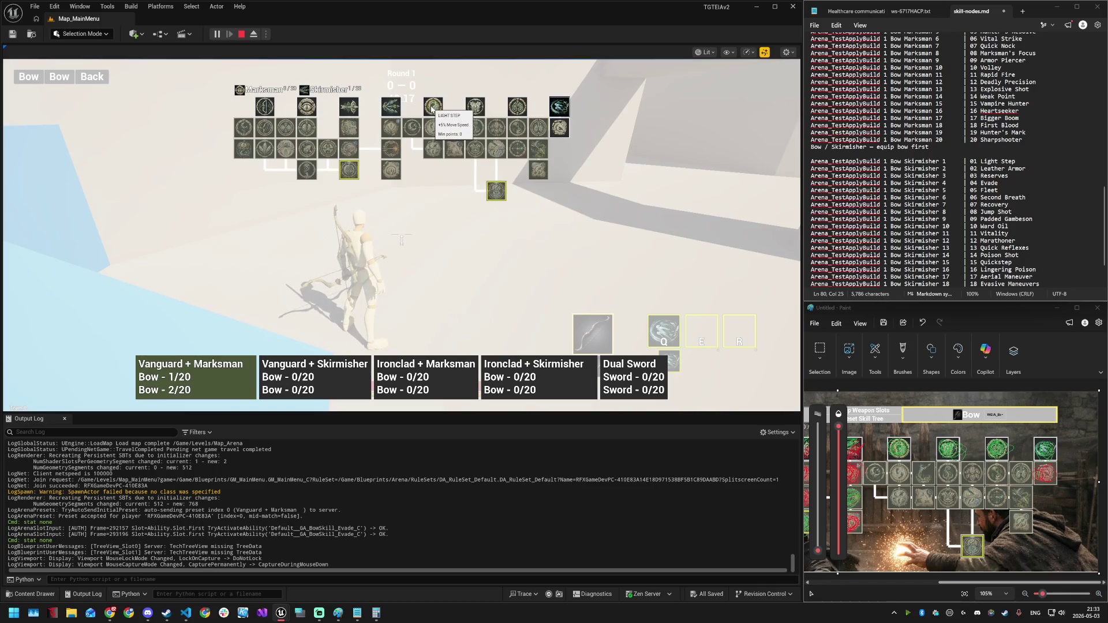
{"action": "double_click", "coordinate": [989, 190]}
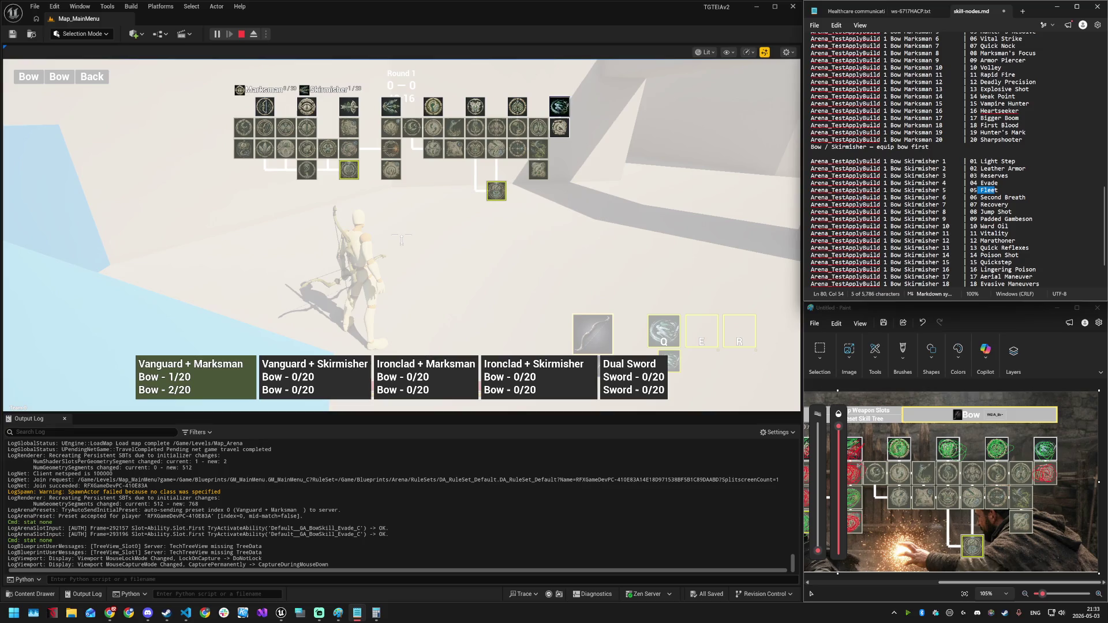
{"action": "key", "text": "shift+Right"}
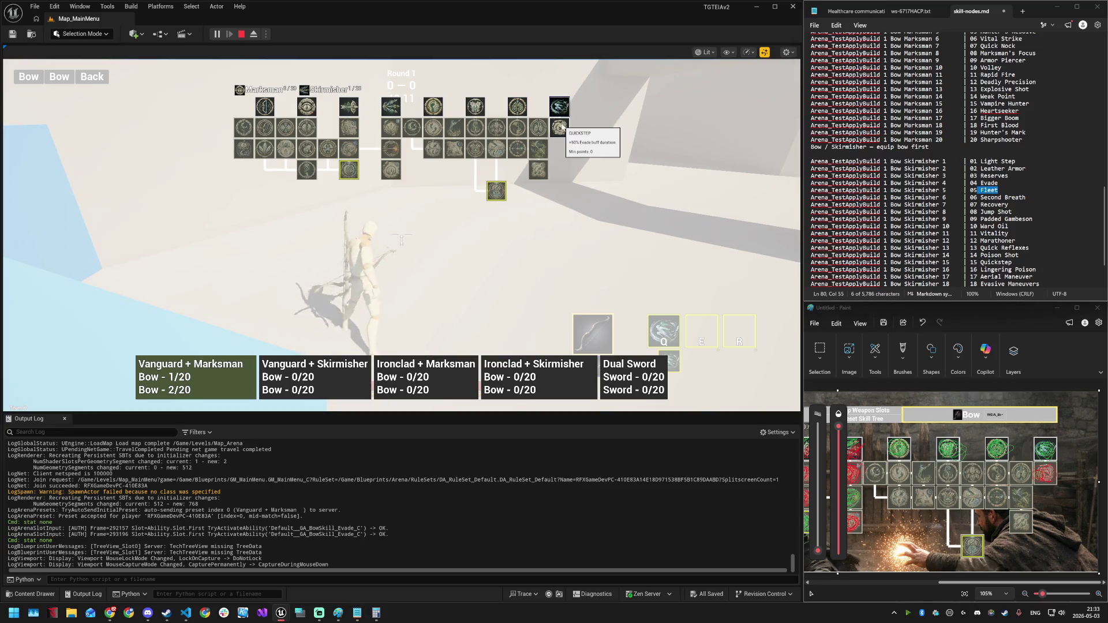
{"action": "mouse_move", "coordinate": [434, 128]}
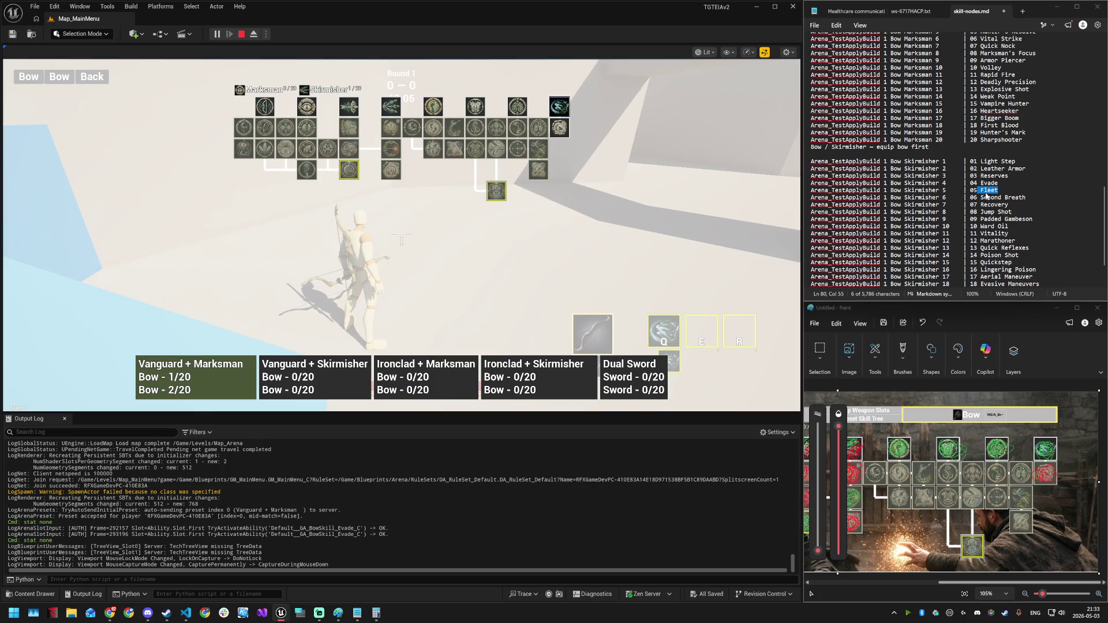
{"action": "left_click_drag", "start_coordinate": [974, 197], "coordinate": [1026, 197]}
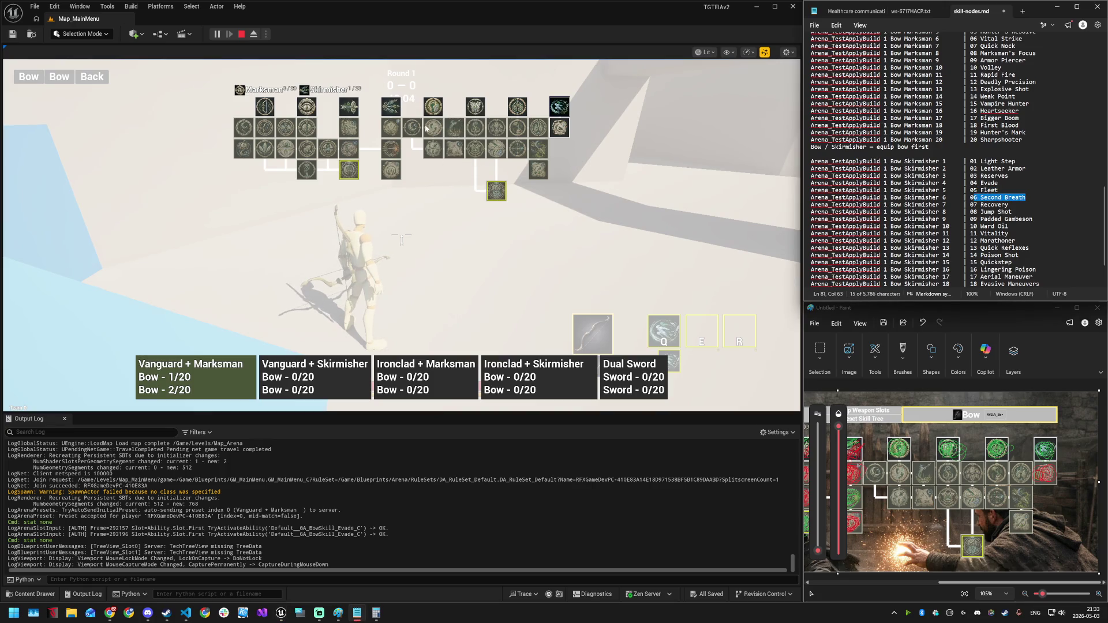
- Select the 'Arena_TestApplyBuild 1 Bow Skirmisher 6' command in the notes
{"action": "mouse_move", "coordinate": [435, 128]}
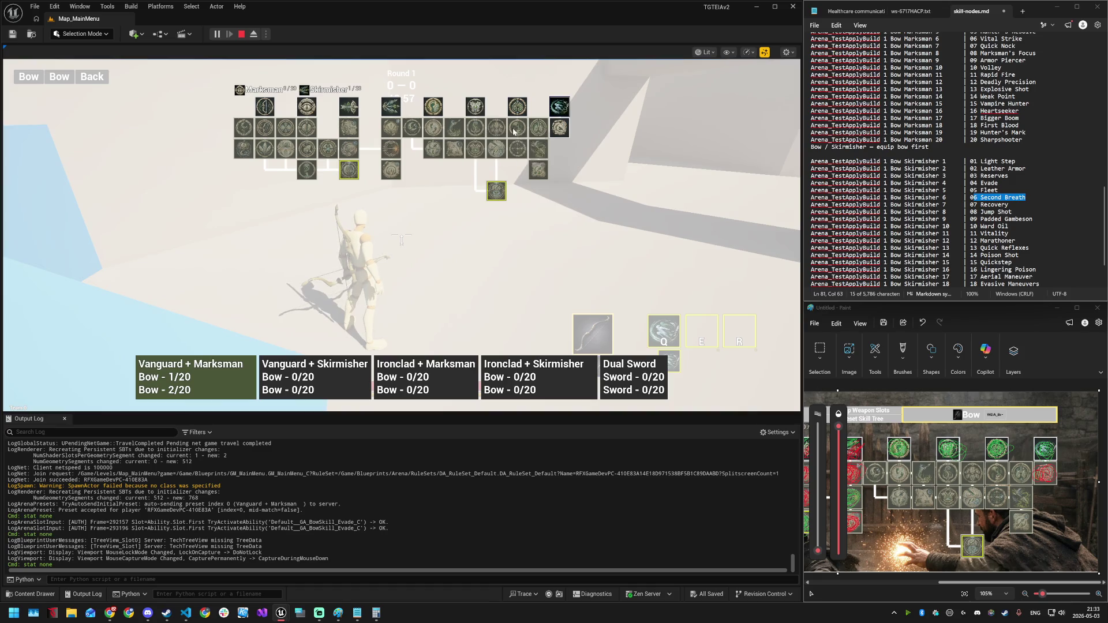
{"action": "mouse_move", "coordinate": [523, 134]}
{"action": "left_click", "coordinate": [1005, 204]}
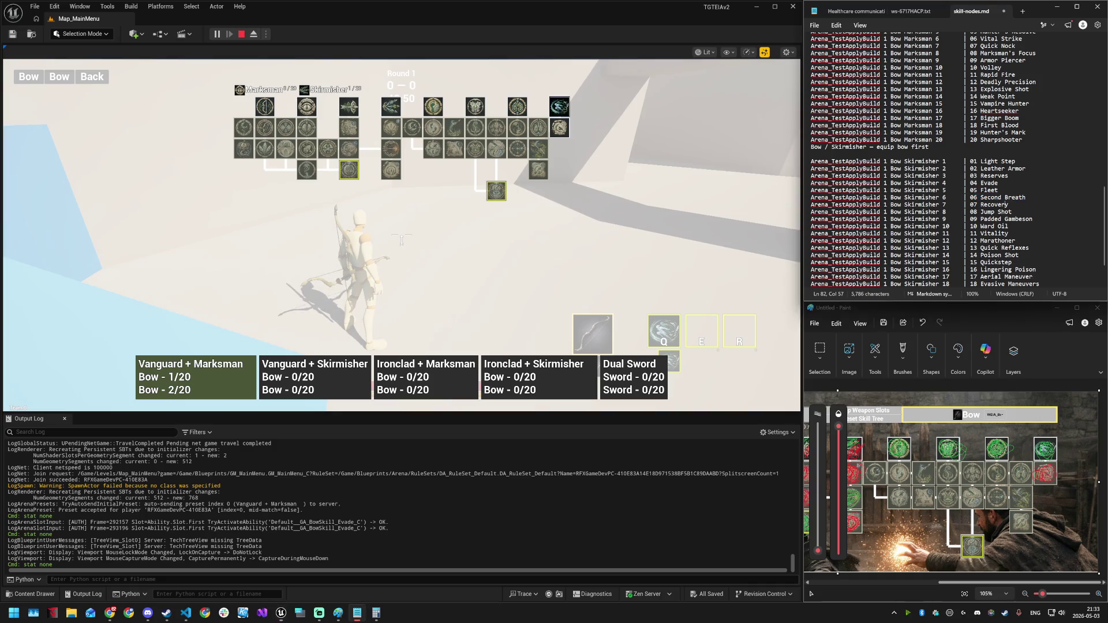
{"action": "left_click_drag", "start_coordinate": [947, 197], "coordinate": [811, 198]}
{"action": "key", "text": "ctrl+c"}
- Return focus to the game and close the skill tree to resume play
{"action": "left_click", "coordinate": [584, 233]}
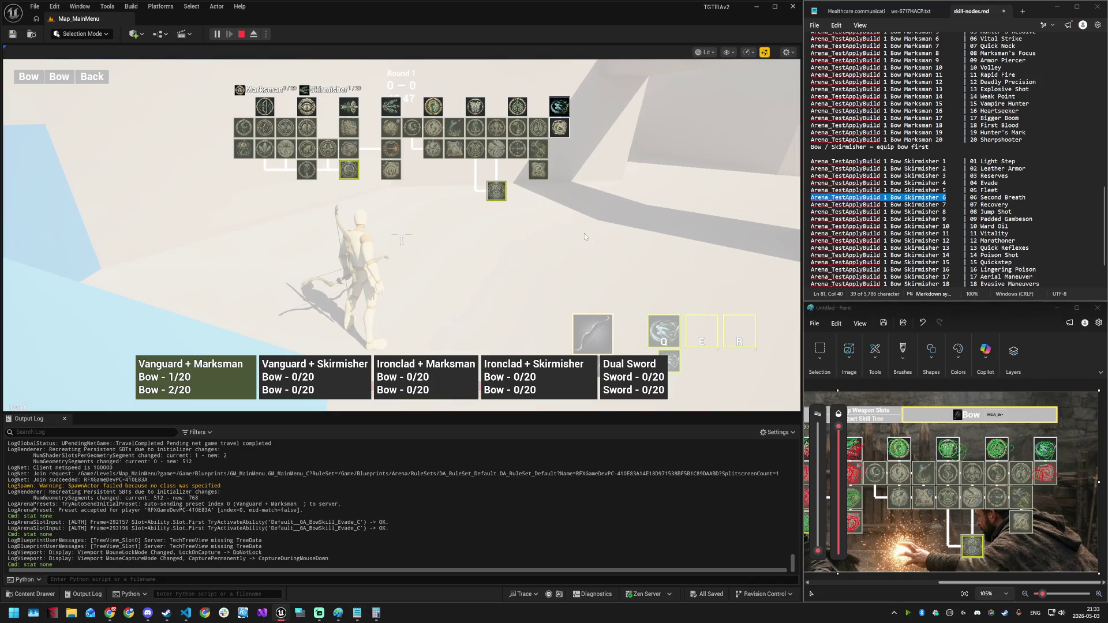
{"action": "key", "text": "grave"}
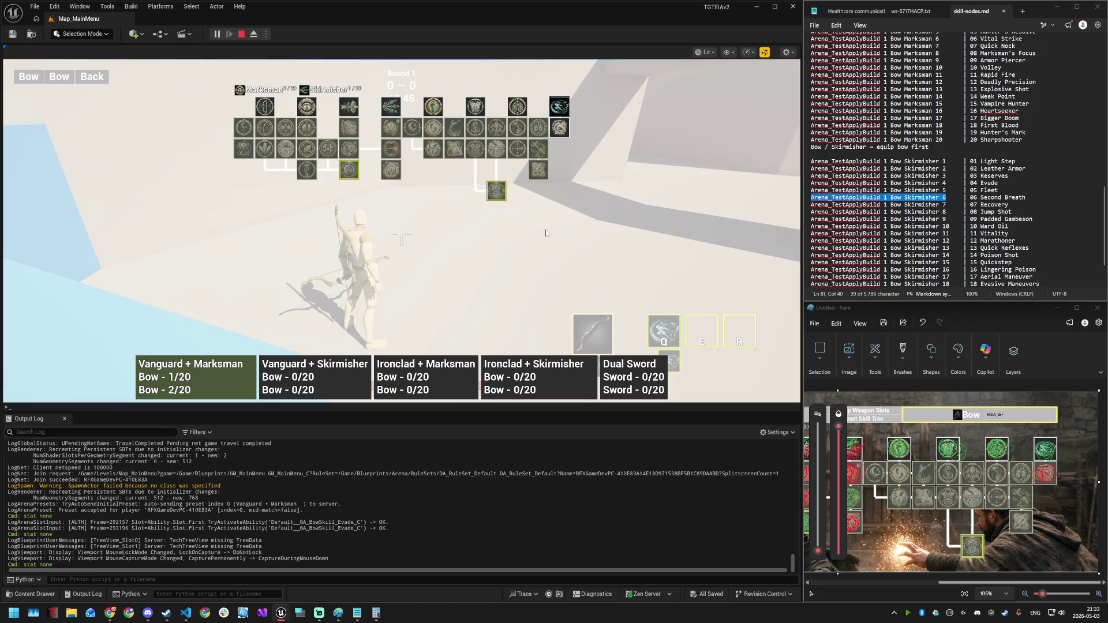
{"action": "key", "text": "grave"}
{"action": "key", "text": "grave"}
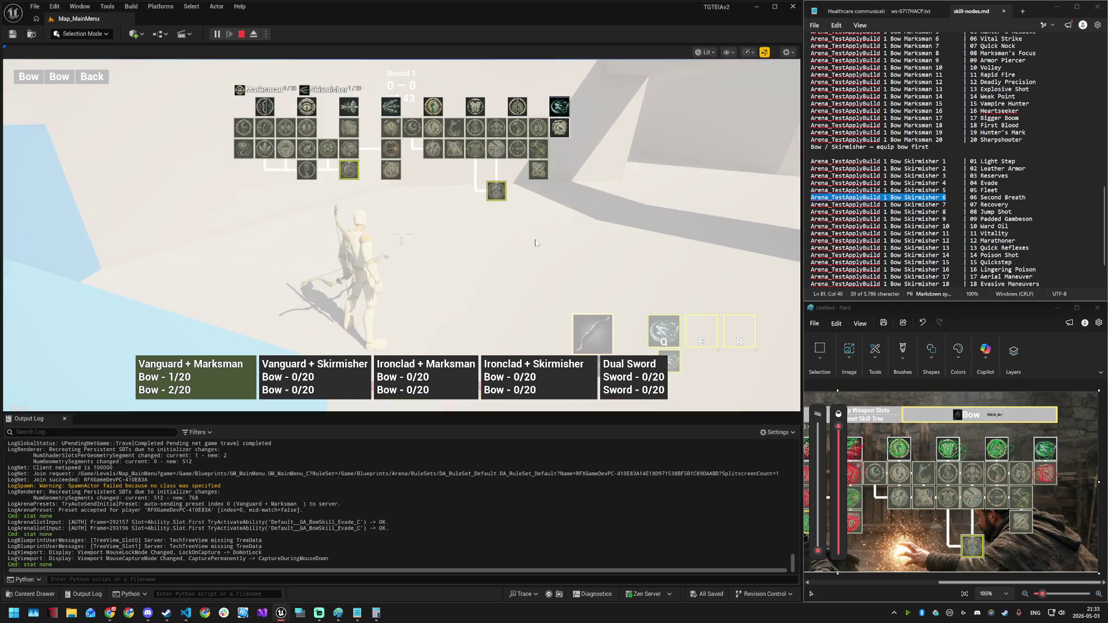
{"action": "left_click", "coordinate": [535, 242]}
- Run around the arena, then paste and run Arena_TestApplyBuild 1 Bow Skirmisher 6 in the console
{"action": "key", "text": "w"}
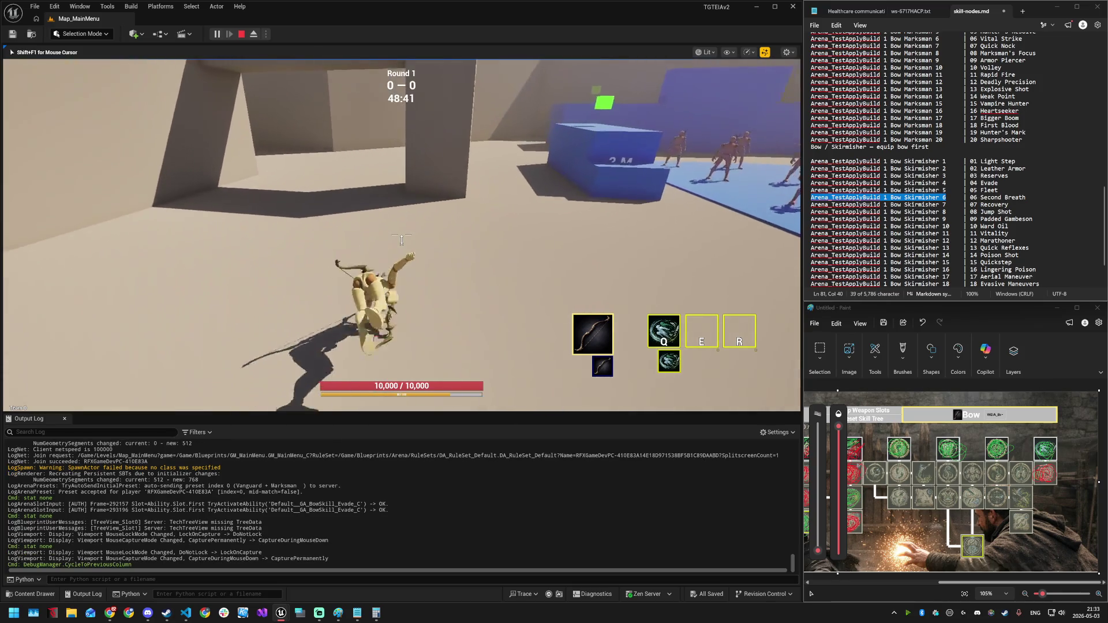
{"action": "key", "text": "space"}
{"action": "key", "text": "w"}
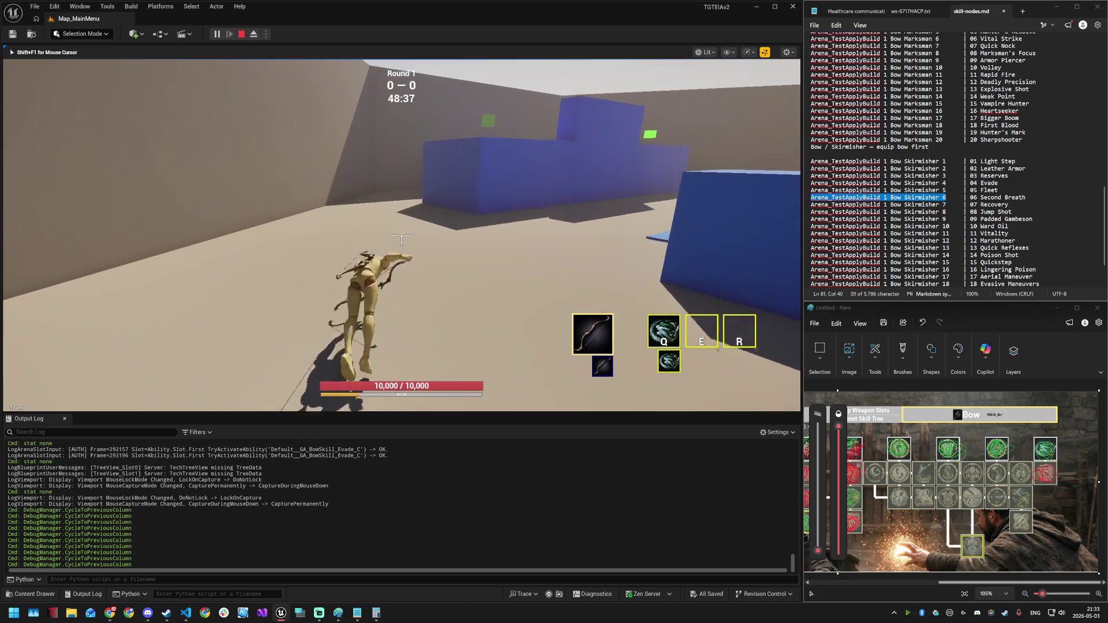
{"action": "key", "text": "space"}
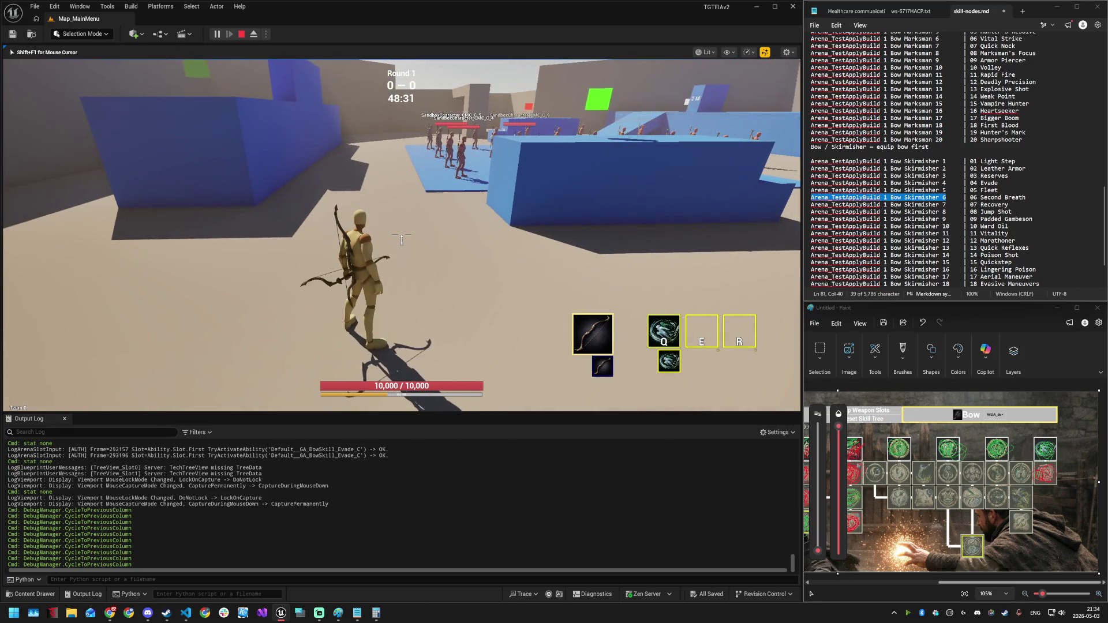
{"action": "key", "text": "grave"}
{"action": "key", "text": "ctrl+v"}
{"action": "key", "text": "Return"}
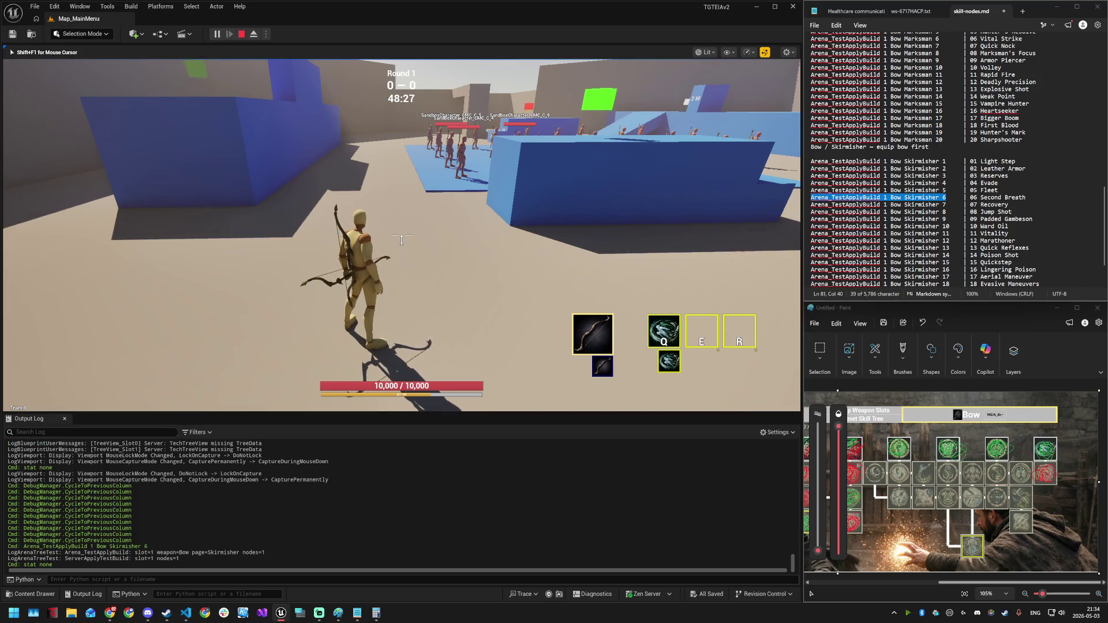
- Release the mouse, toggle the asset browser panel, and reopen the skill-tree overlay
{"action": "key", "text": "super"}
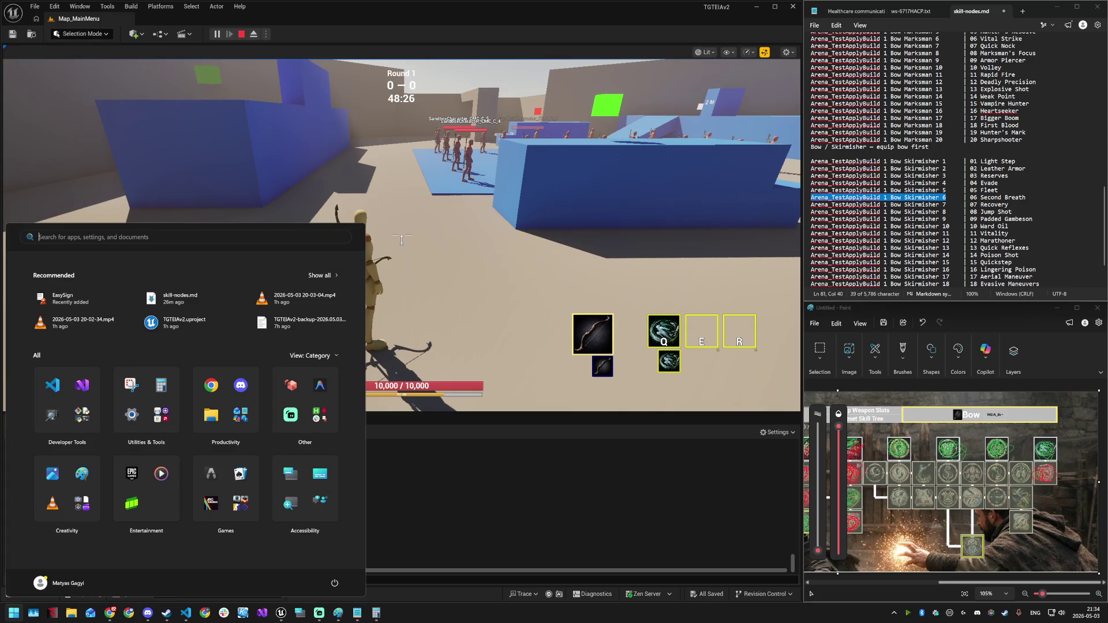
{"action": "key", "text": "Escape"}
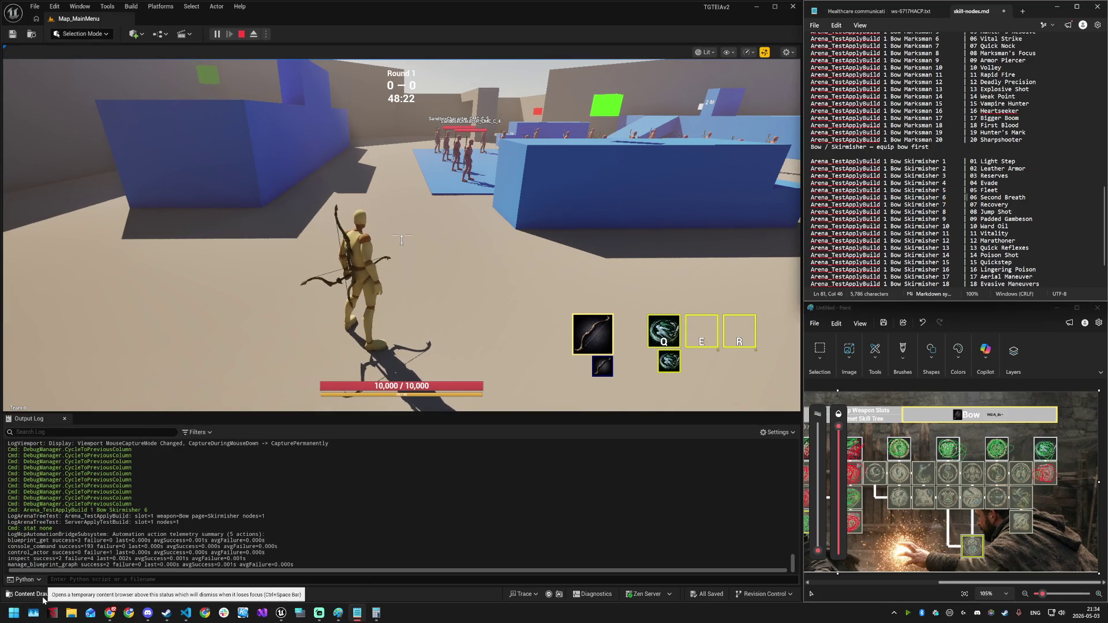
{"action": "left_click", "coordinate": [38, 597]}
{"action": "left_click", "coordinate": [538, 287]}
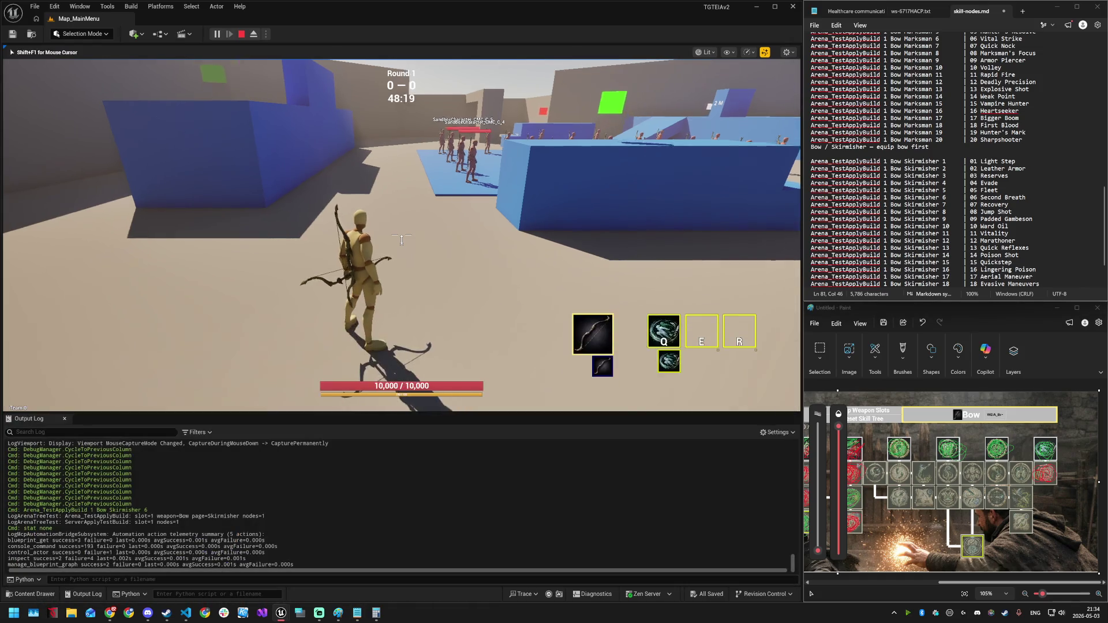
{"action": "key", "text": "k"}
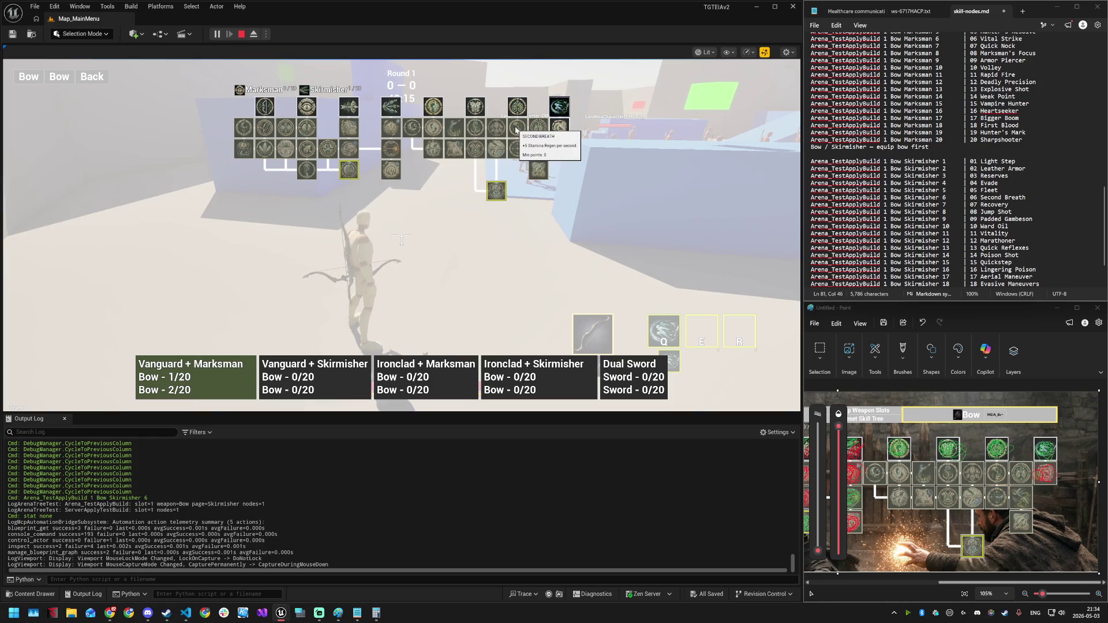
- Fill a tested skill node green in the Paint reference image
{"action": "left_click", "coordinate": [996, 473]}
{"action": "left_click", "coordinate": [998, 469]}
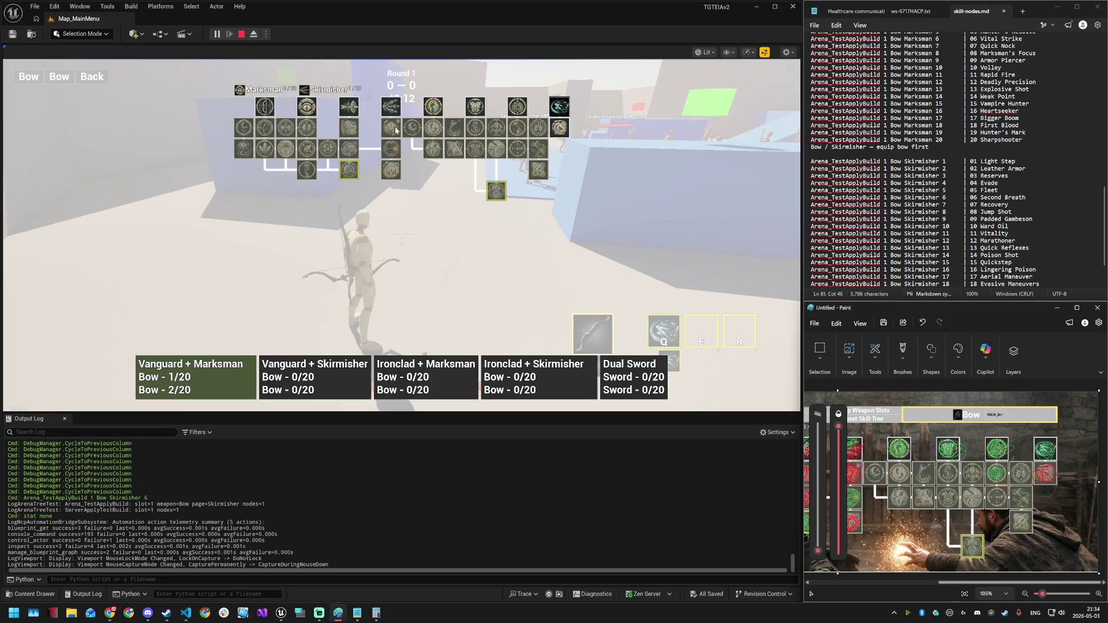
{"action": "mouse_move", "coordinate": [393, 128]}
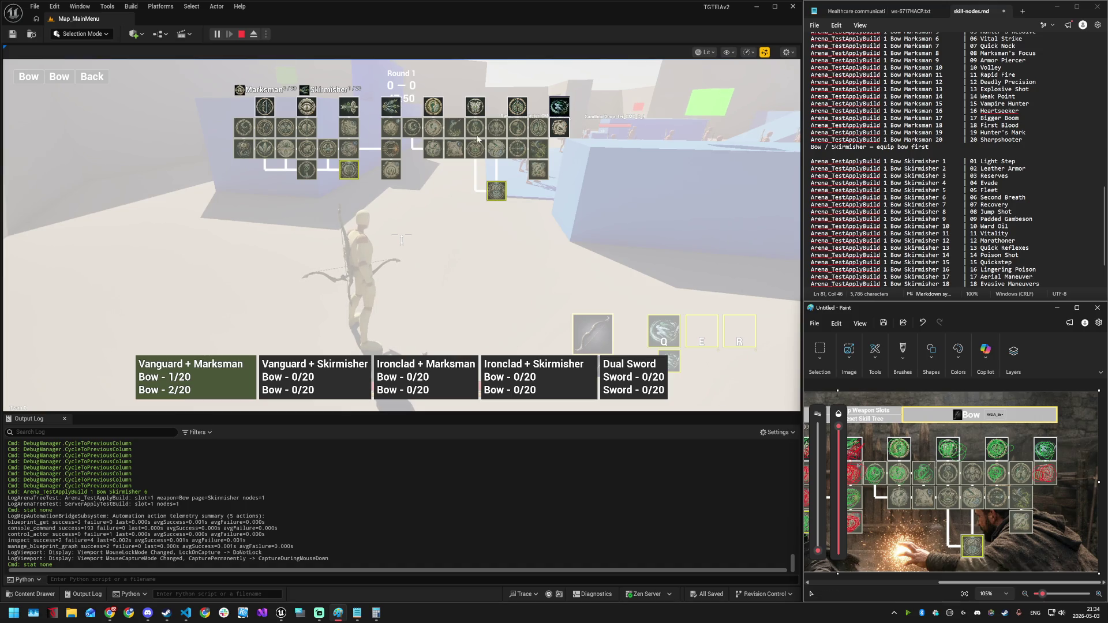
- Select Arena_TestApplyBuild 1 Bow Skirmisher 9 in the notes and run it in the console
{"action": "mouse_move", "coordinate": [477, 133]}
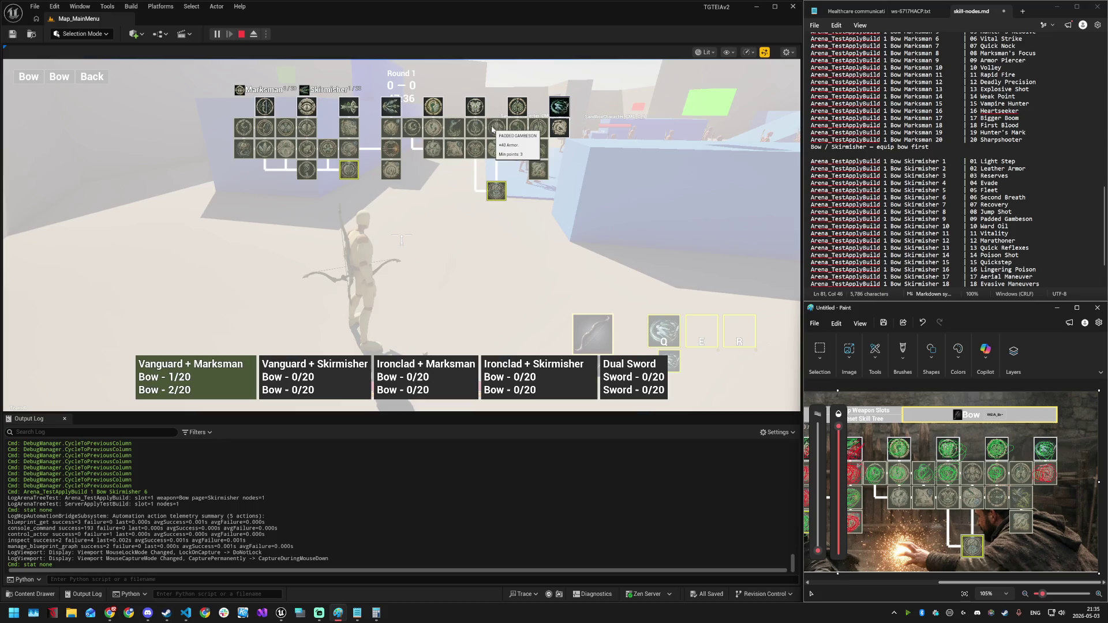
{"action": "scroll", "coordinate": [923, 159], "scroll_direction": "down", "scroll_amount": 2}
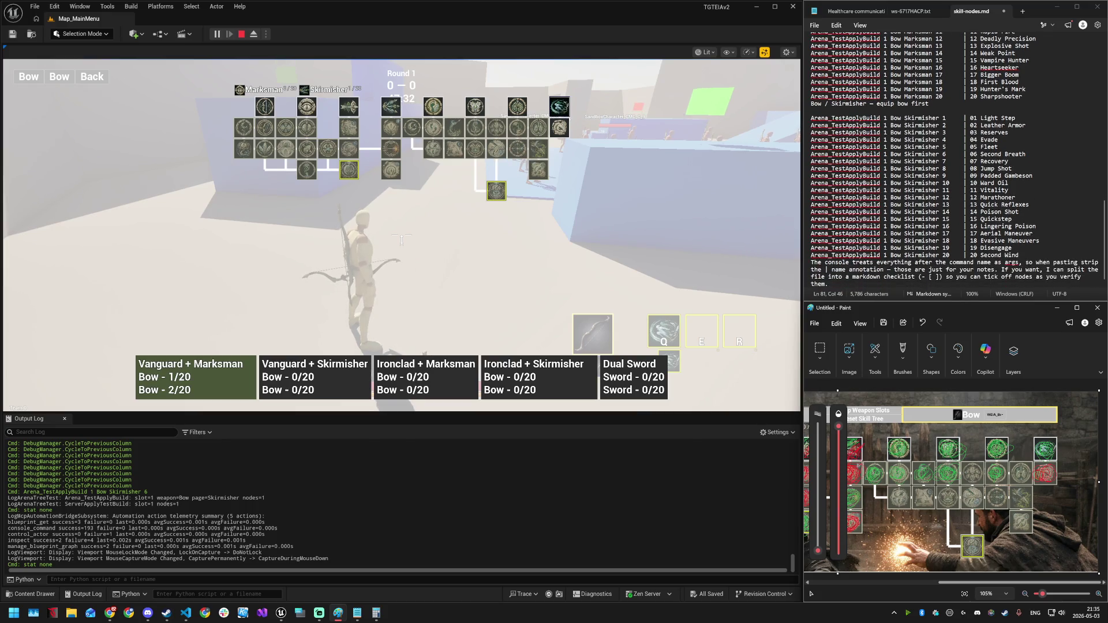
{"action": "left_click_drag", "start_coordinate": [948, 176], "coordinate": [809, 176]}
{"action": "key", "text": "ctrl+c"}
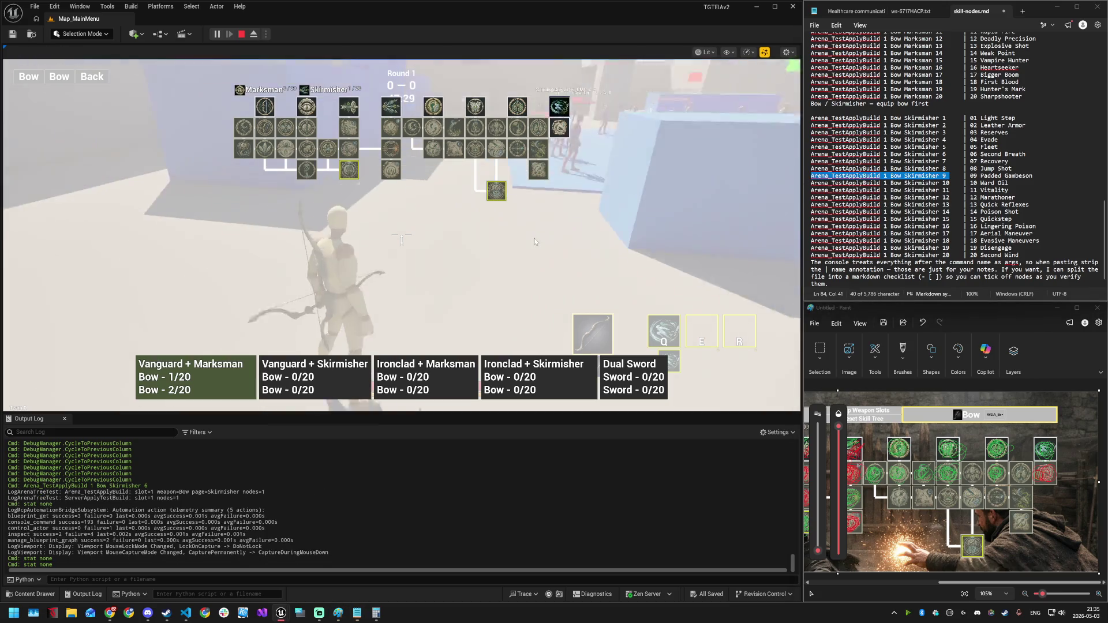
{"action": "key", "text": "grave"}
{"action": "key", "text": "ctrl+v"}
{"action": "key", "text": "Return"}
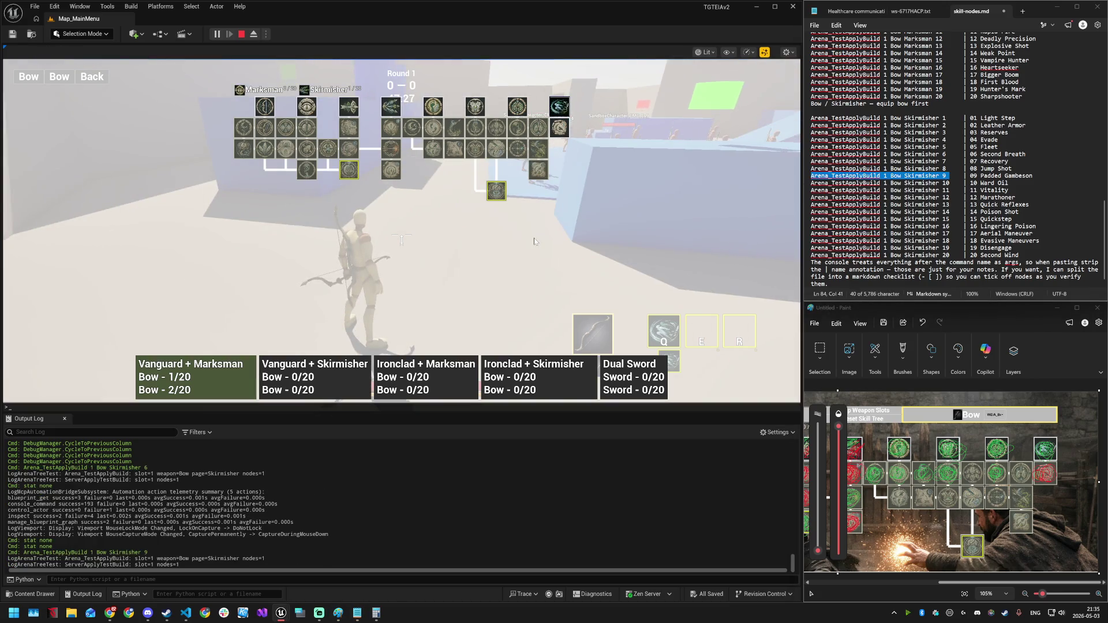
- Rerun Arena_DumpAttributes and highlight the Armor=140.0 value in the dump
{"action": "key", "text": "Up"}
{"action": "key", "text": "Up"}
{"action": "key", "text": "Up"}
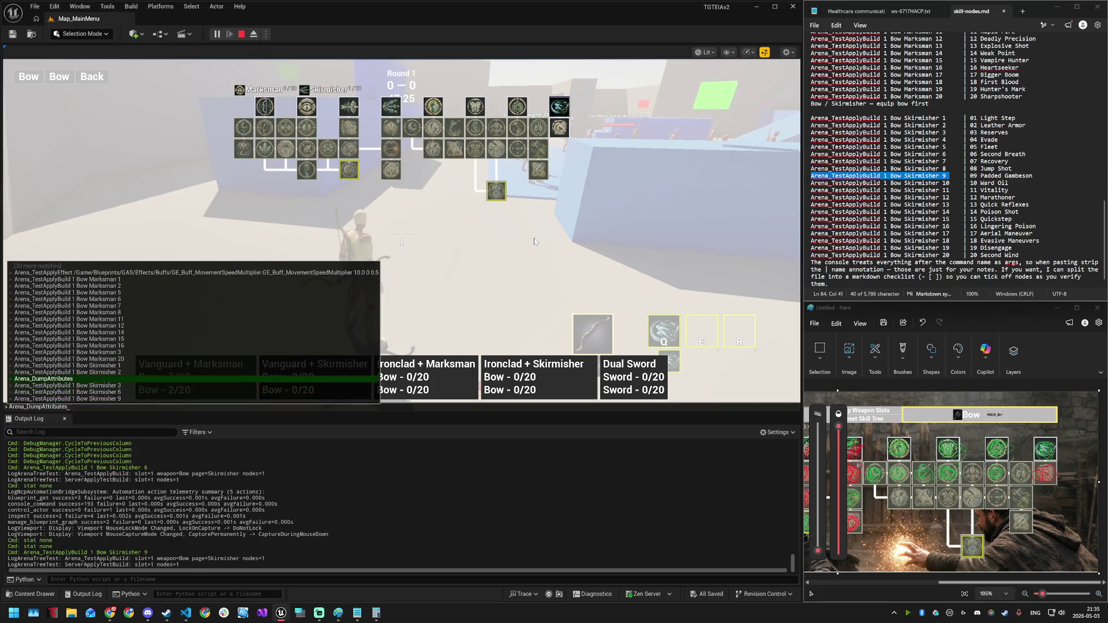
{"action": "key", "text": "Return"}
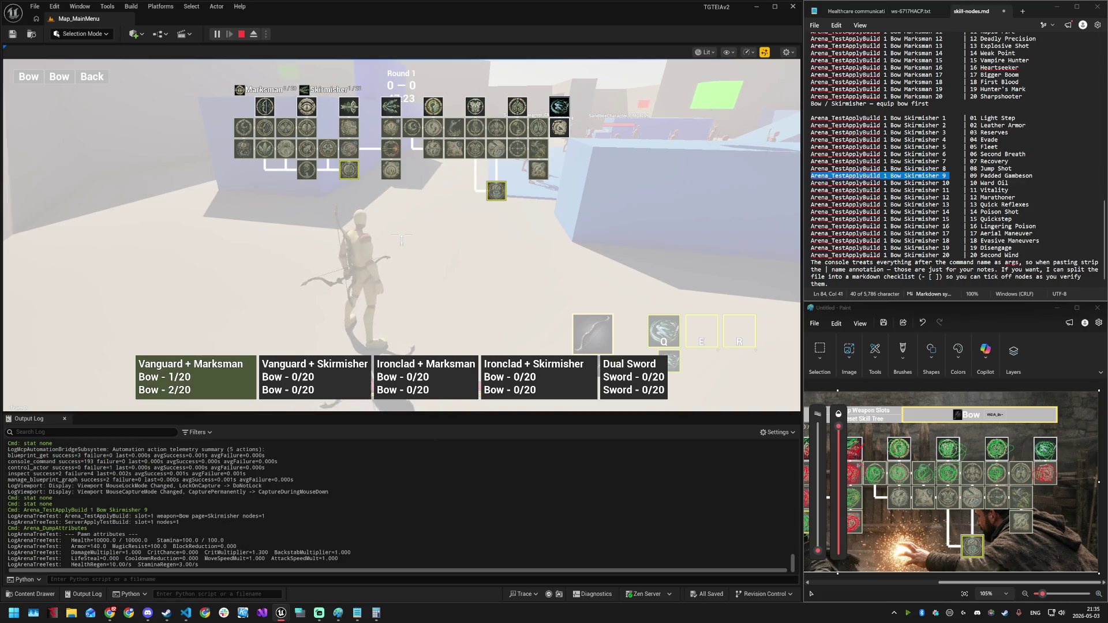
{"action": "double_click", "coordinate": [89, 546]}
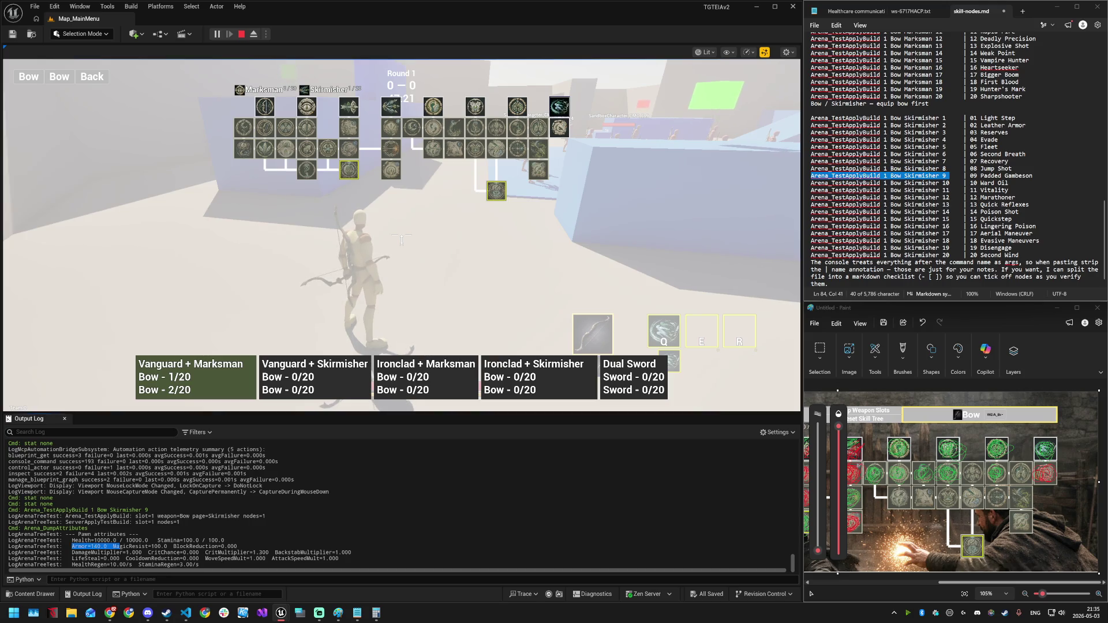
- Compare skill nodes between Paint and the game, then select the Skirmisher 18 command in the notes
{"action": "left_click", "coordinate": [970, 474]}
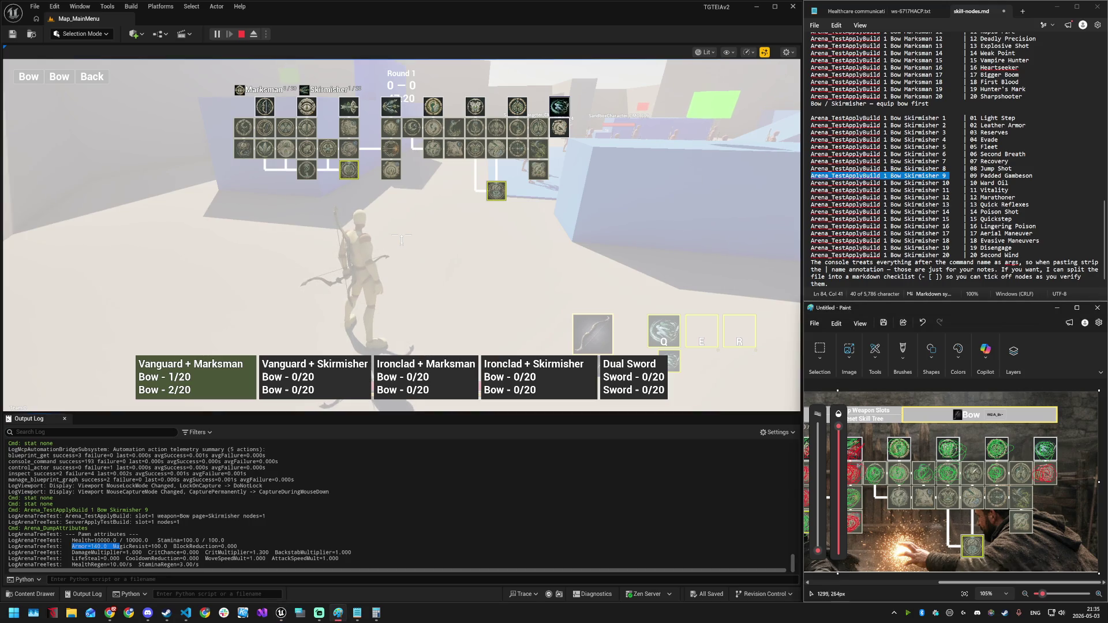
{"action": "left_click", "coordinate": [515, 129]}
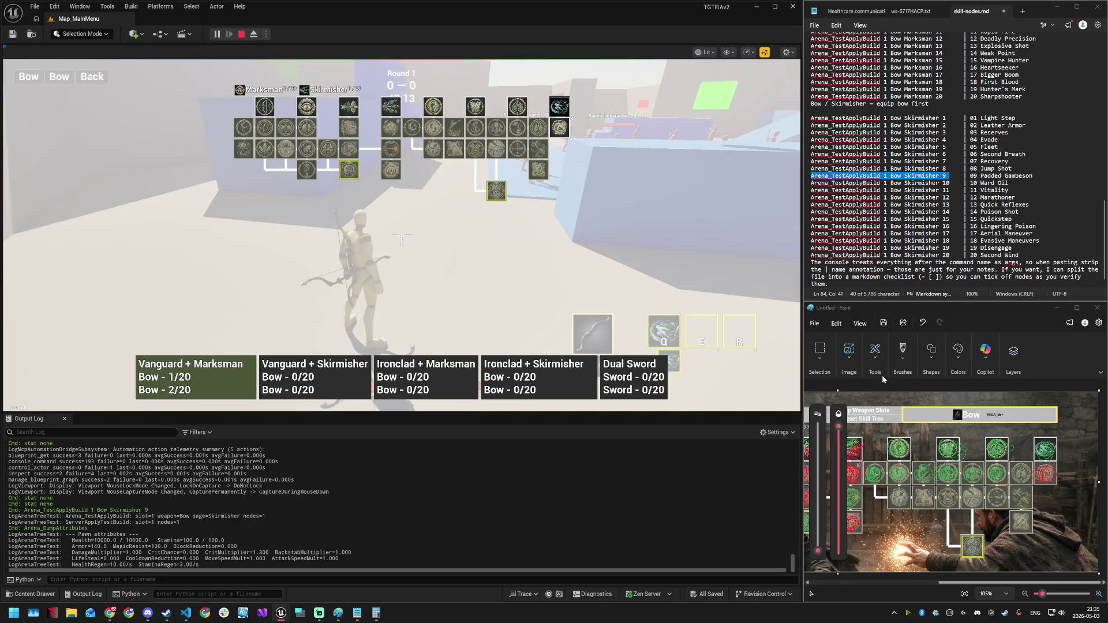
{"action": "left_click", "coordinate": [1009, 465]}
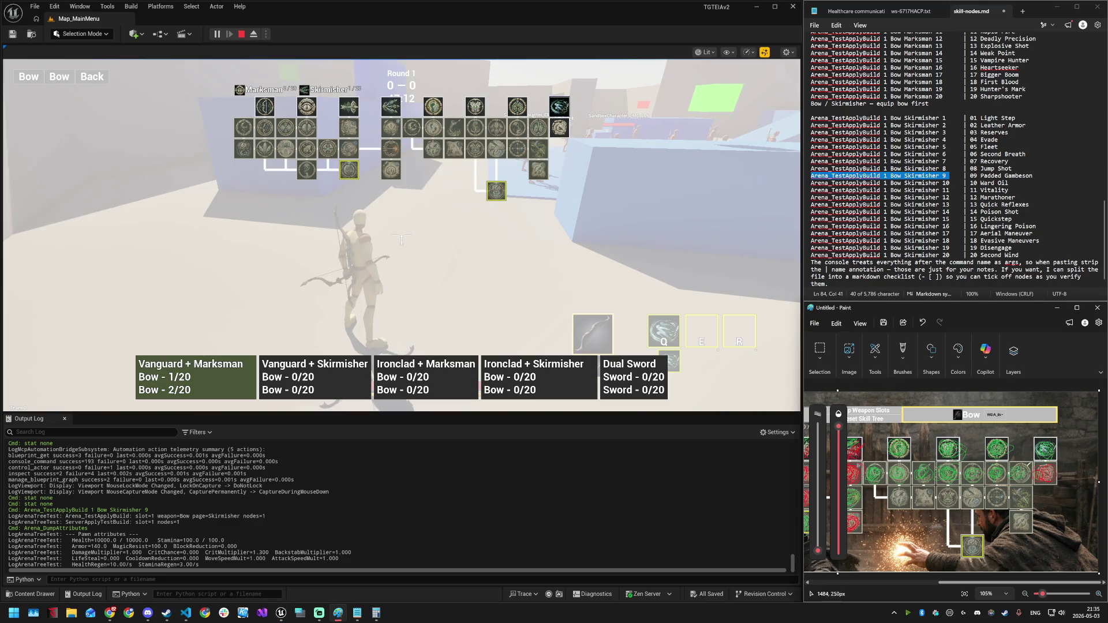
{"action": "left_click", "coordinate": [432, 151]}
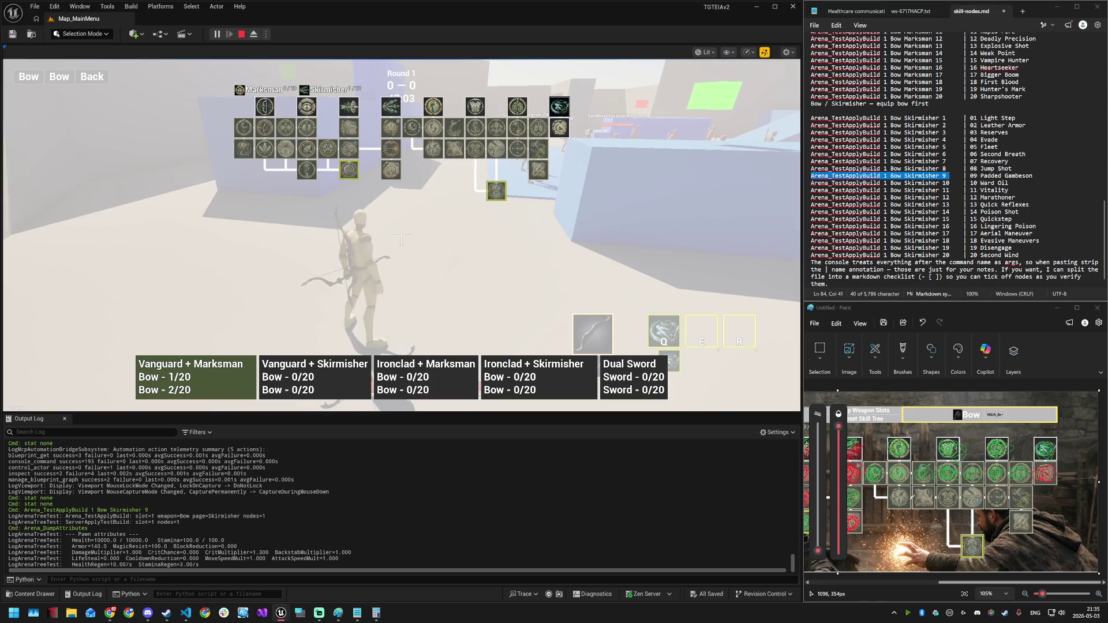
{"action": "left_click", "coordinate": [1010, 490]}
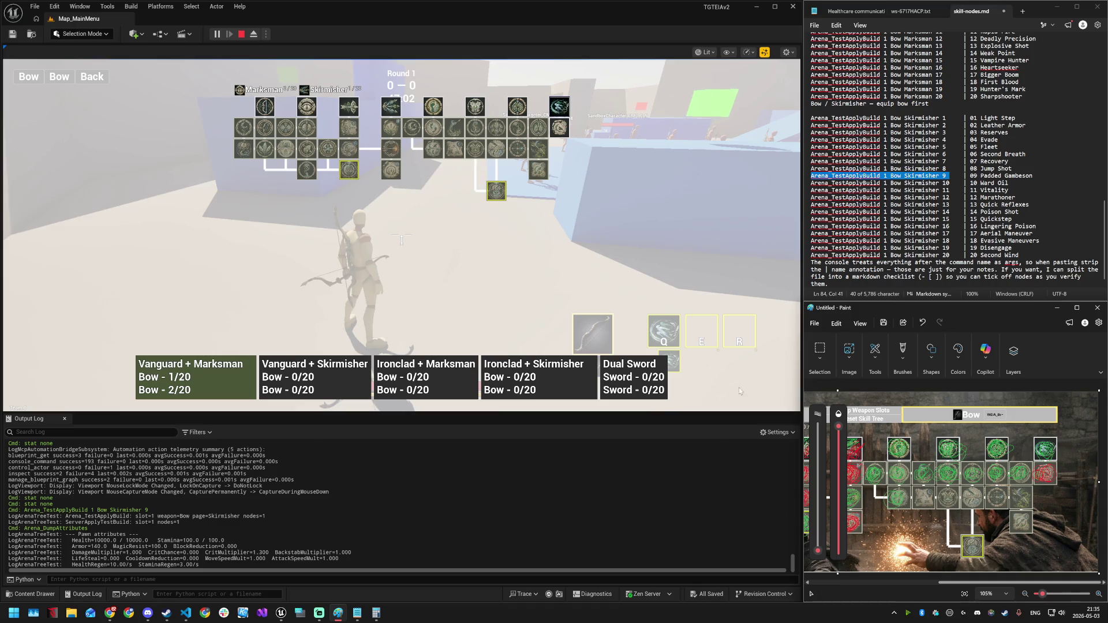
{"action": "left_click", "coordinate": [339, 153]}
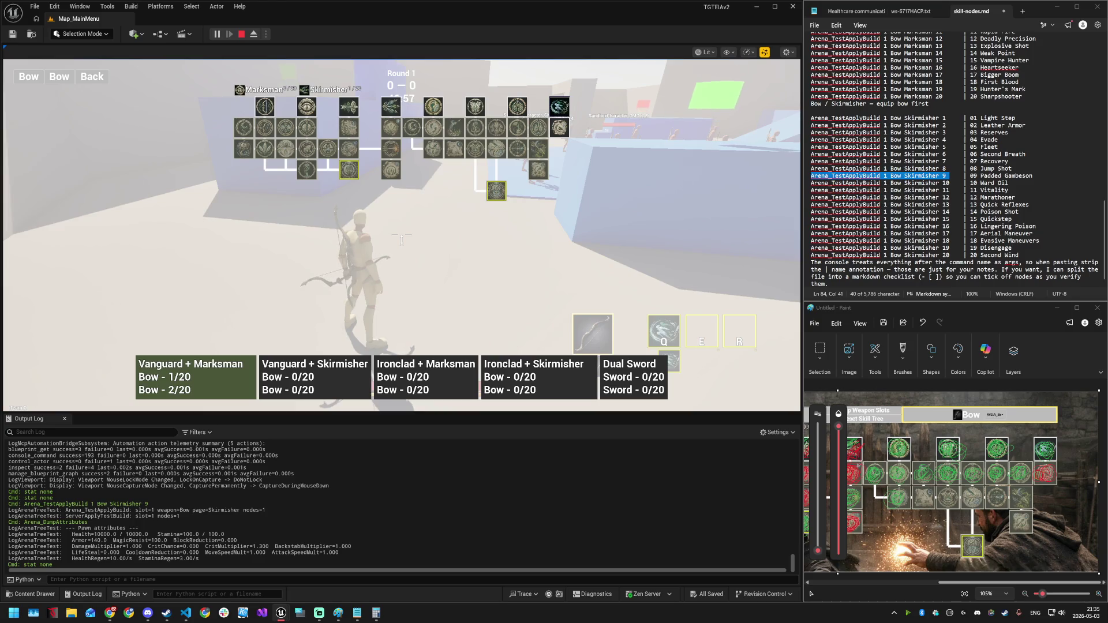
{"action": "left_click_drag", "start_coordinate": [812, 240], "coordinate": [949, 241]}
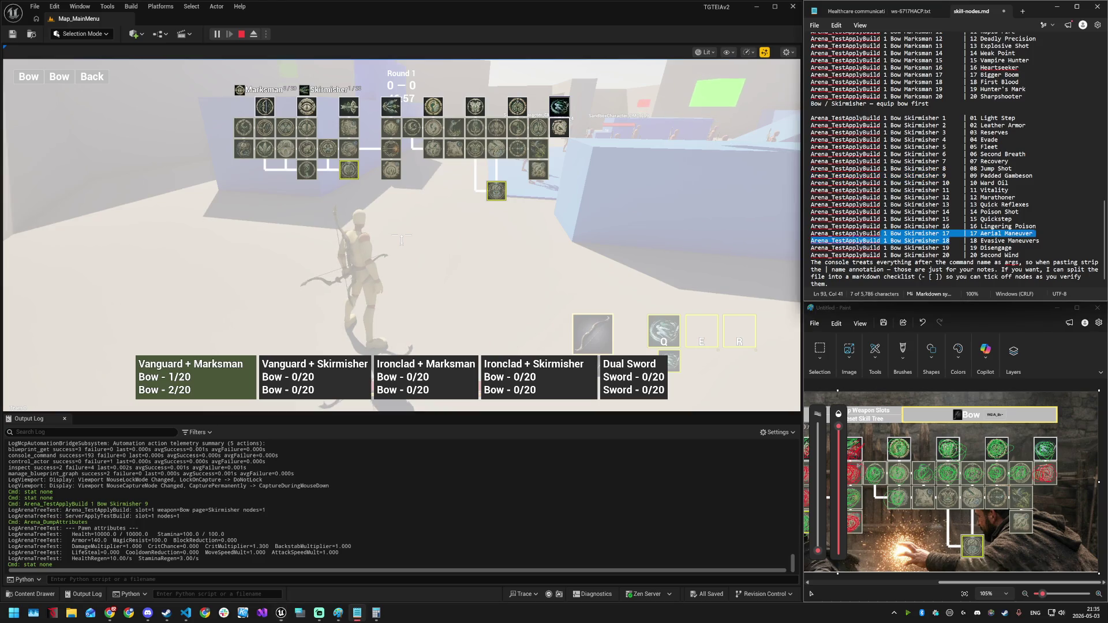
- Paste and run Arena_TestApplyBuild 1 Bow Skirmisher 18 in the game console
{"action": "left_click", "coordinate": [456, 257]}
{"action": "key", "text": "grave"}
{"action": "type", "text": "Arena_TestApplyBuild 1 Bow Skirmisher 18"}
{"action": "key", "text": "Return"}
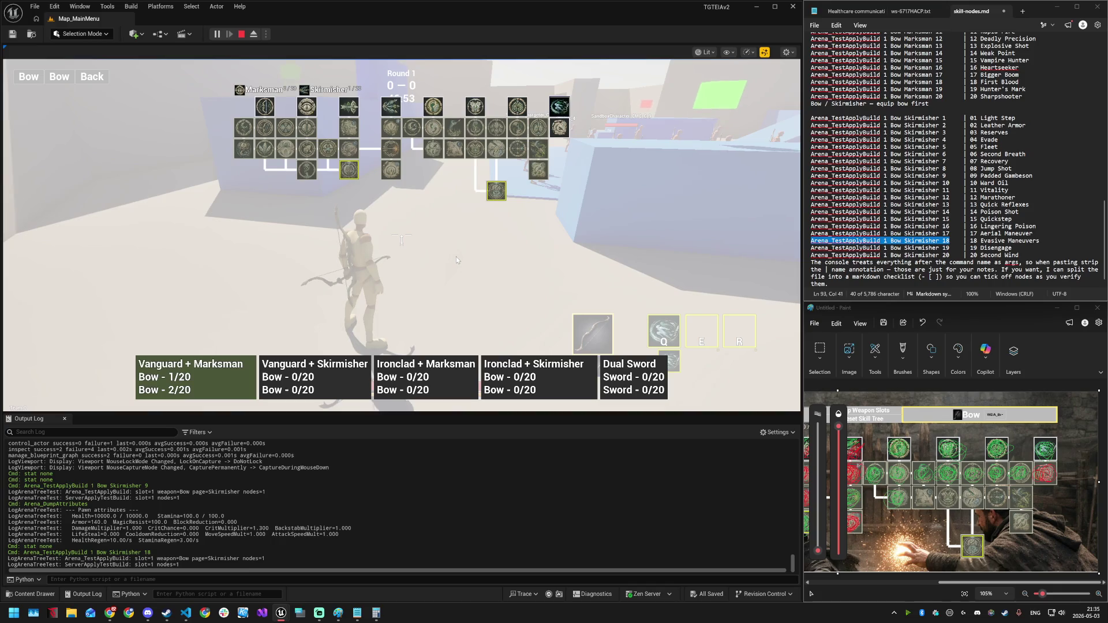
- Close the skill tree, run through the arena toward the enemies, and reopen the skill tree
{"action": "key", "text": "k"}
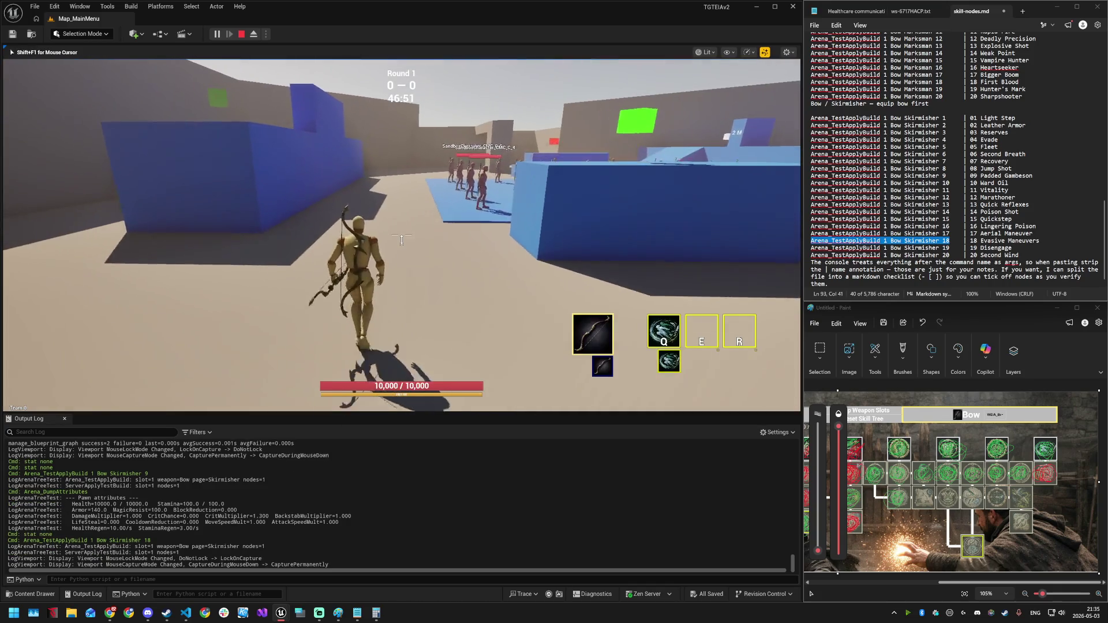
{"action": "key", "text": "w"}
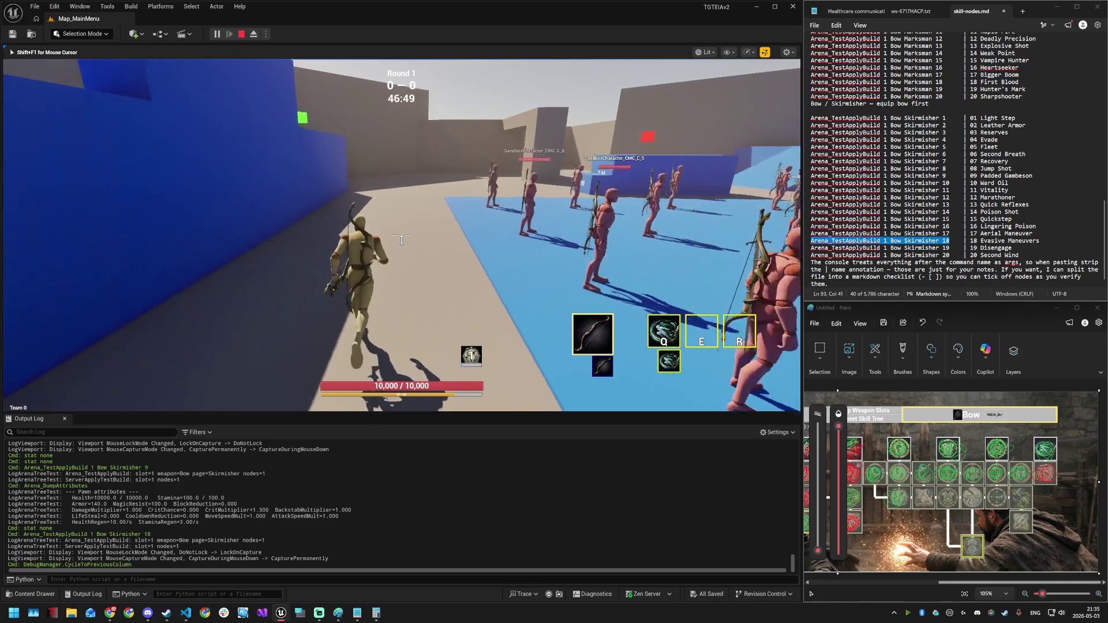
{"action": "key", "text": "w"}
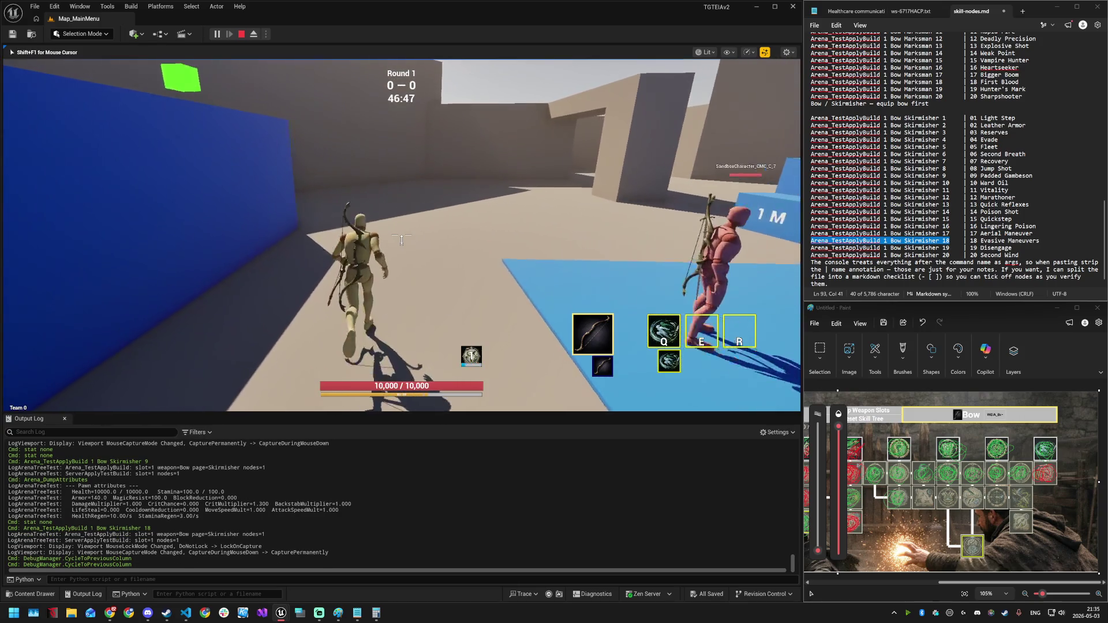
{"action": "key", "text": "w"}
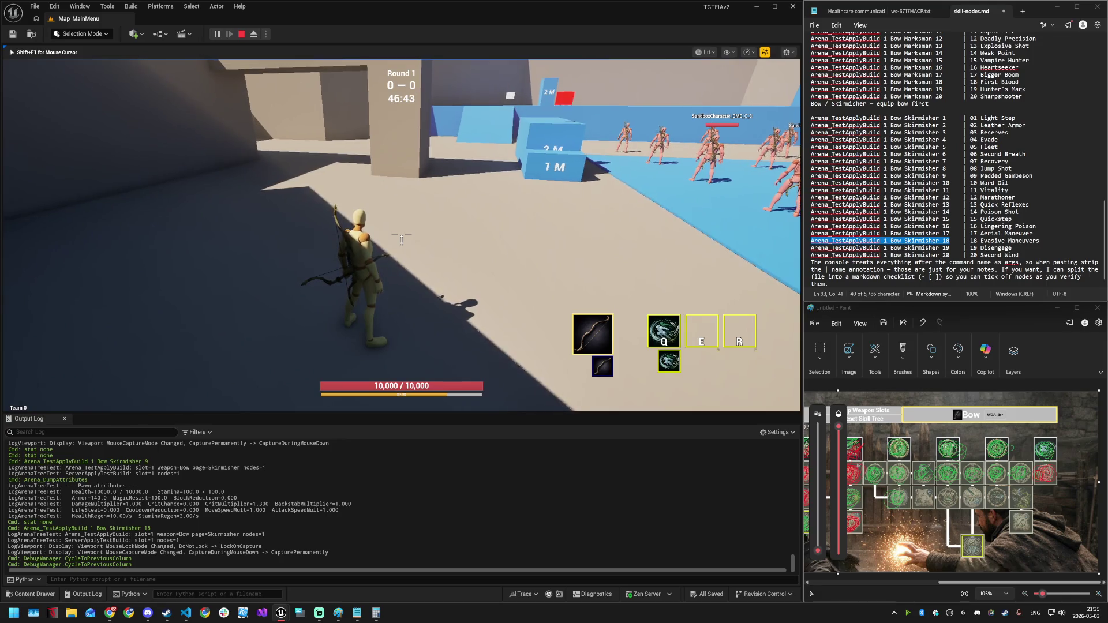
{"action": "key", "text": "Tab"}
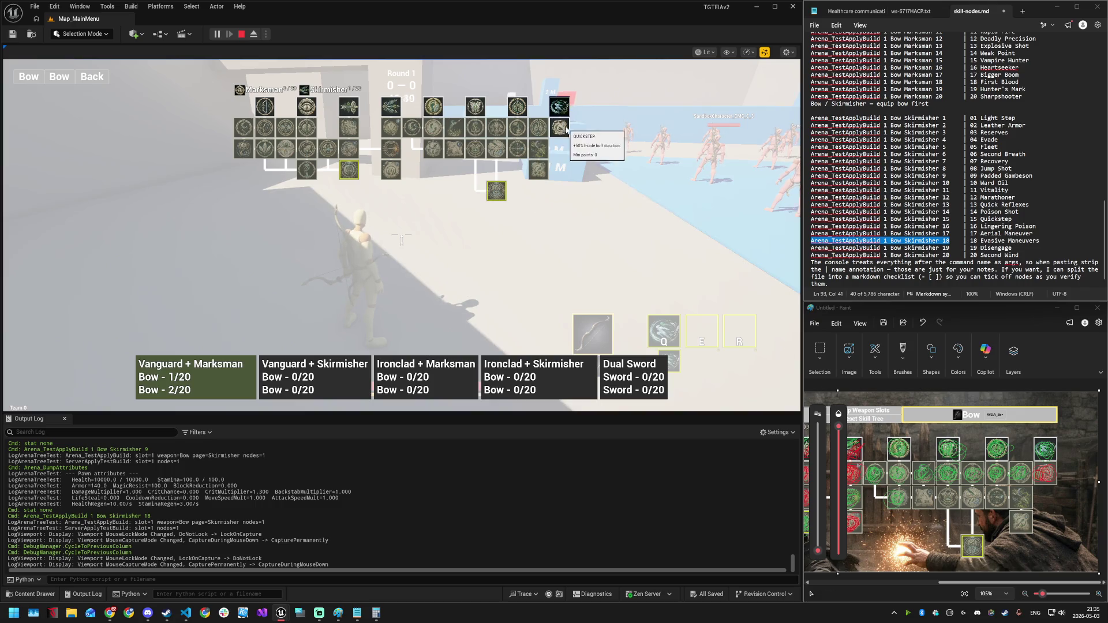
{"action": "mouse_move", "coordinate": [521, 130]}
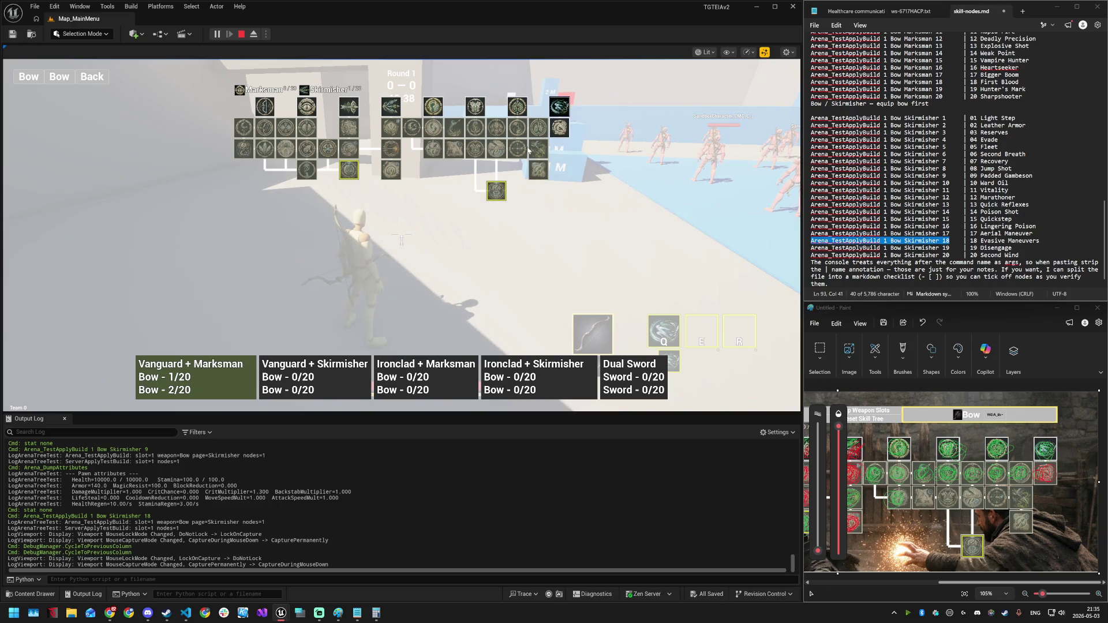
{"action": "mouse_move", "coordinate": [428, 153]}
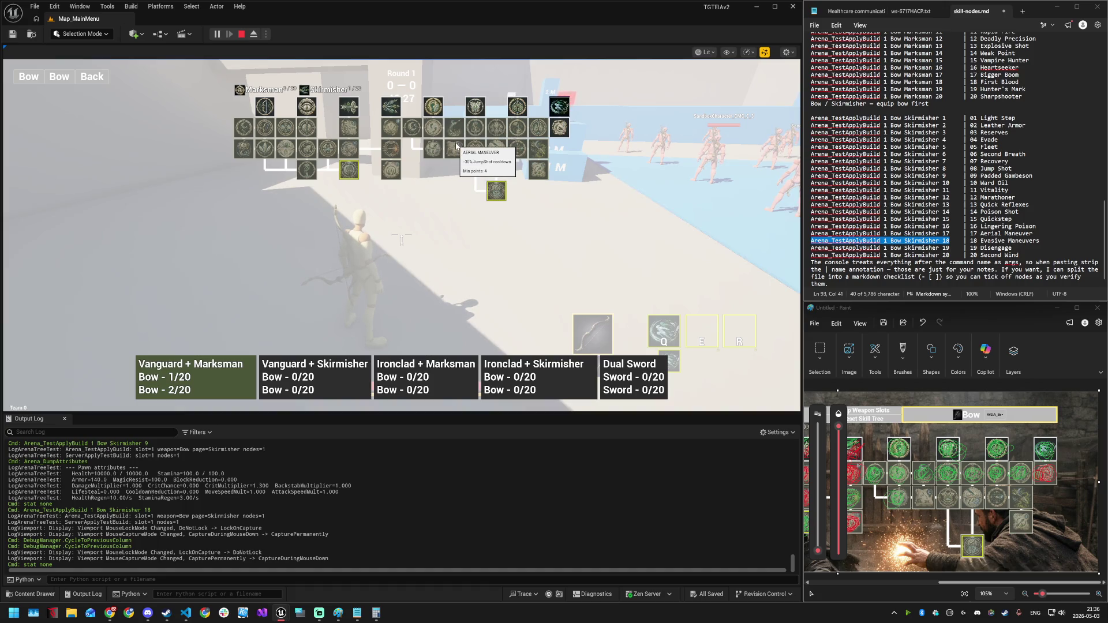
{"action": "left_click", "coordinate": [904, 487]}
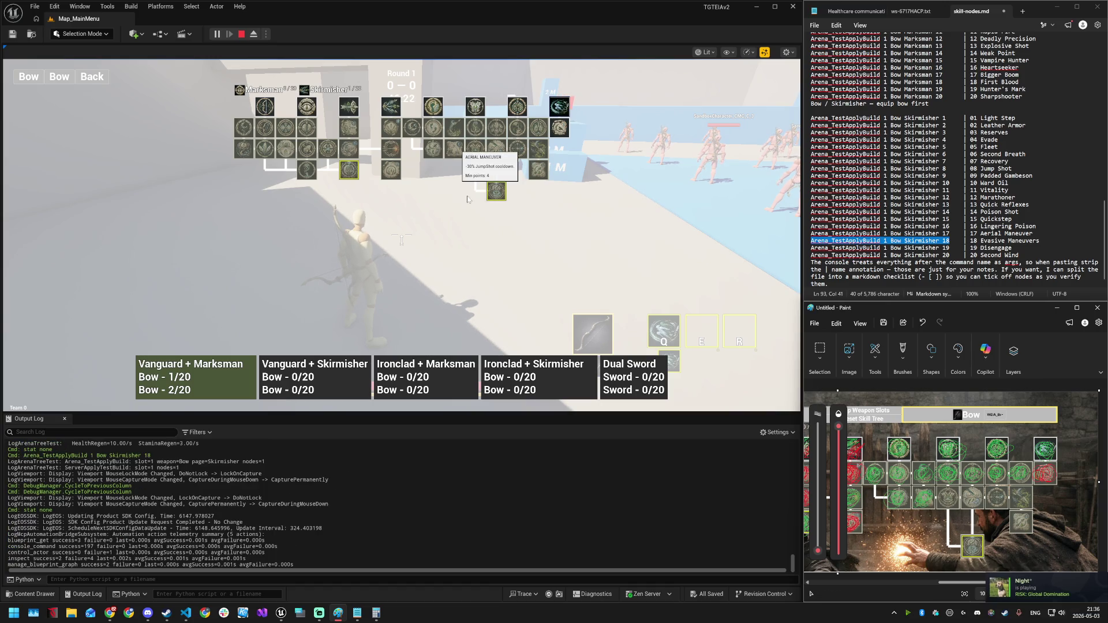
- Restart the play session and open the presets skill-tree screen
{"action": "left_click", "coordinate": [241, 34]}
{"action": "left_click", "coordinate": [216, 34]}
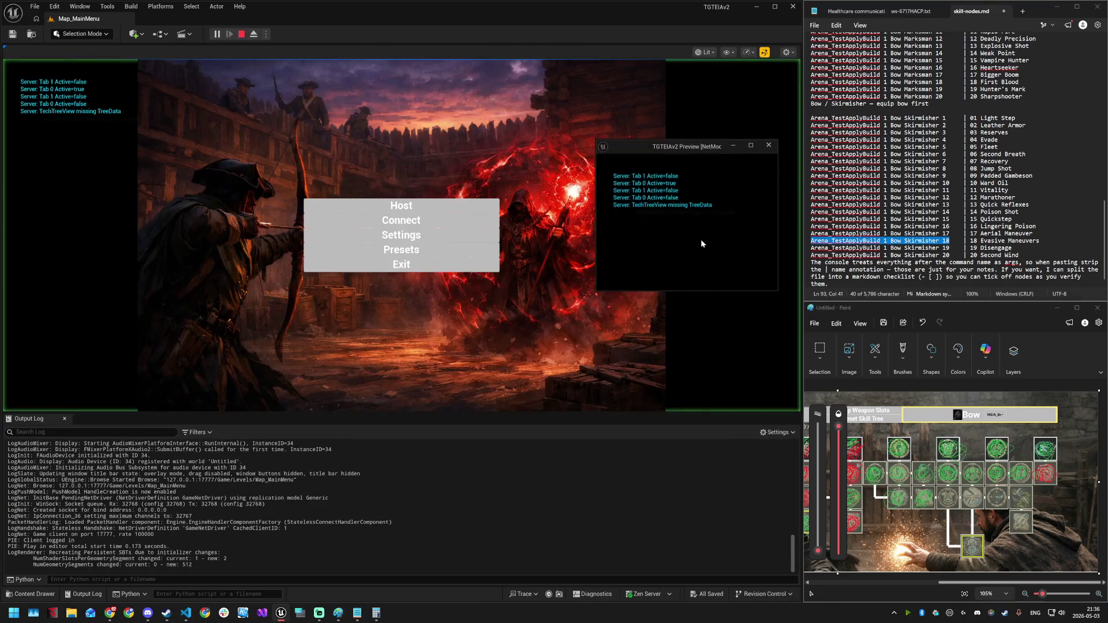
{"action": "left_click", "coordinate": [434, 247]}
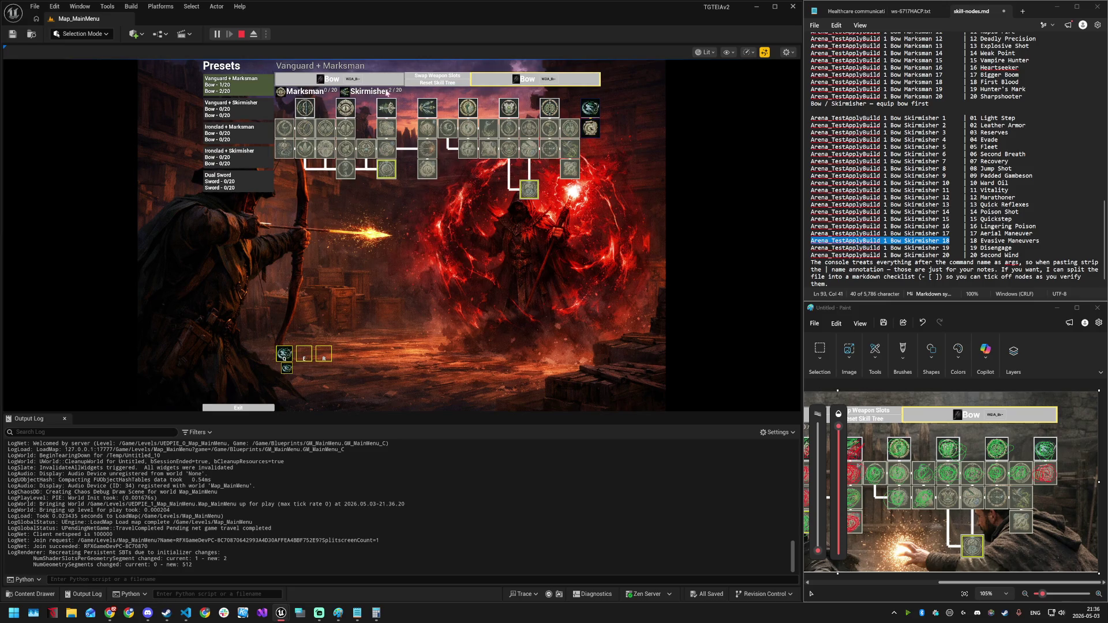
- Reset the preset's Skirmisher points and unlock a fresh set of Skirmisher nodes
{"action": "left_click", "coordinate": [438, 82]}
{"action": "left_click", "coordinate": [492, 134]}
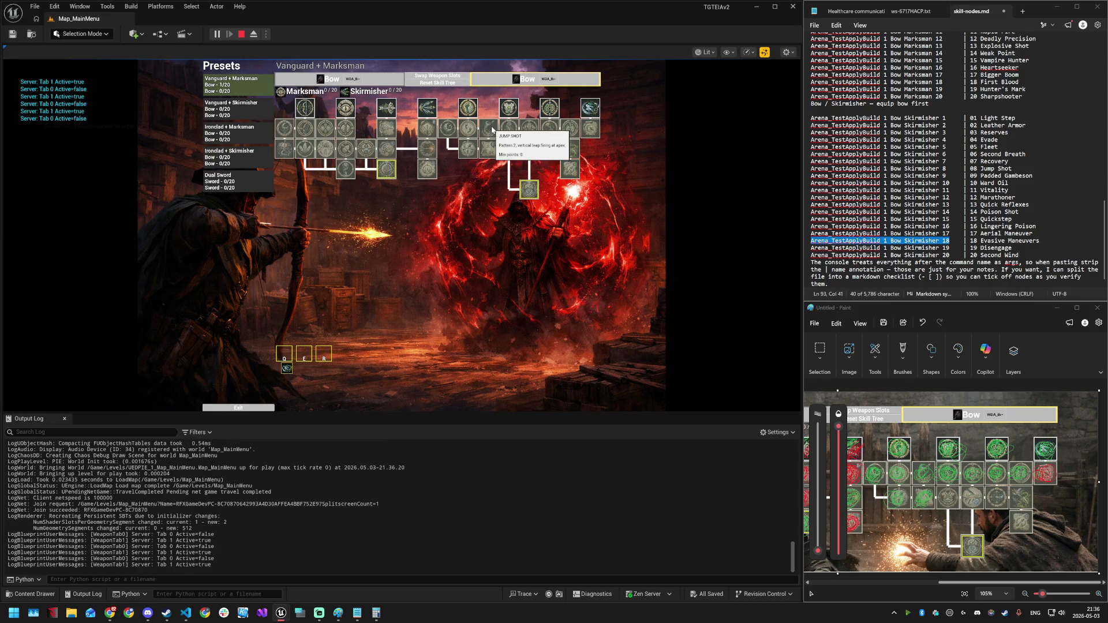
{"action": "left_click", "coordinate": [510, 111]}
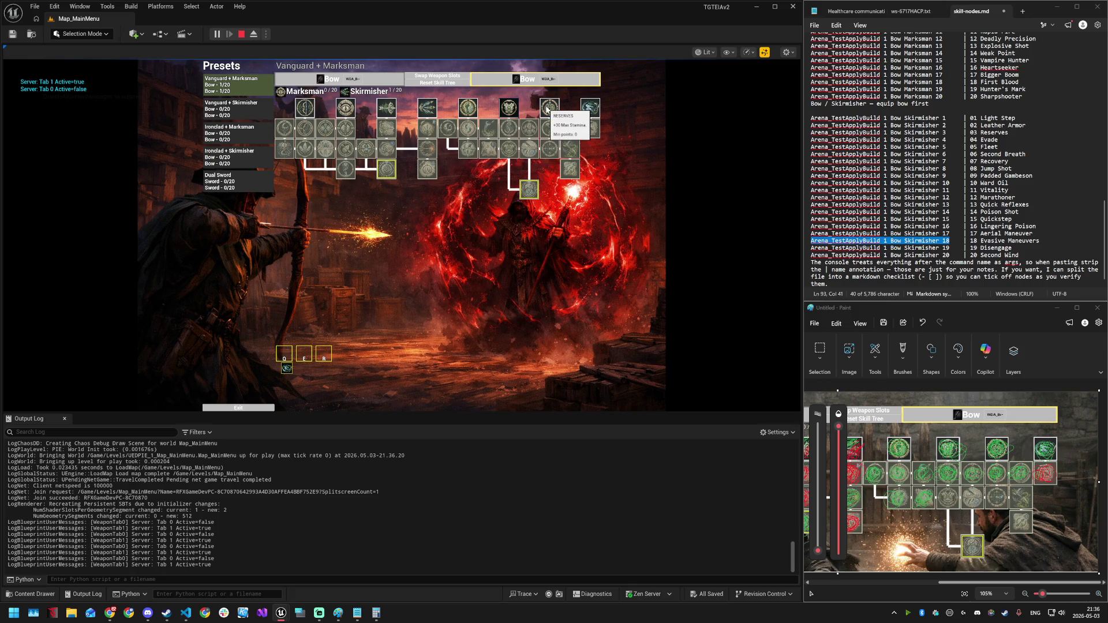
{"action": "left_click", "coordinate": [490, 130]}
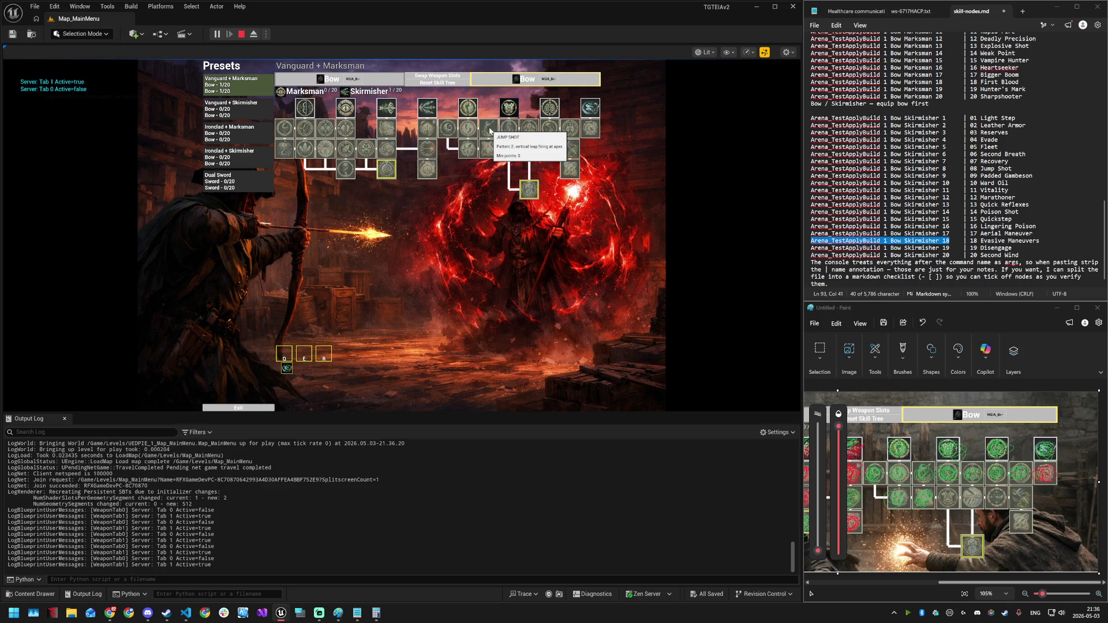
{"action": "left_click", "coordinate": [467, 110]}
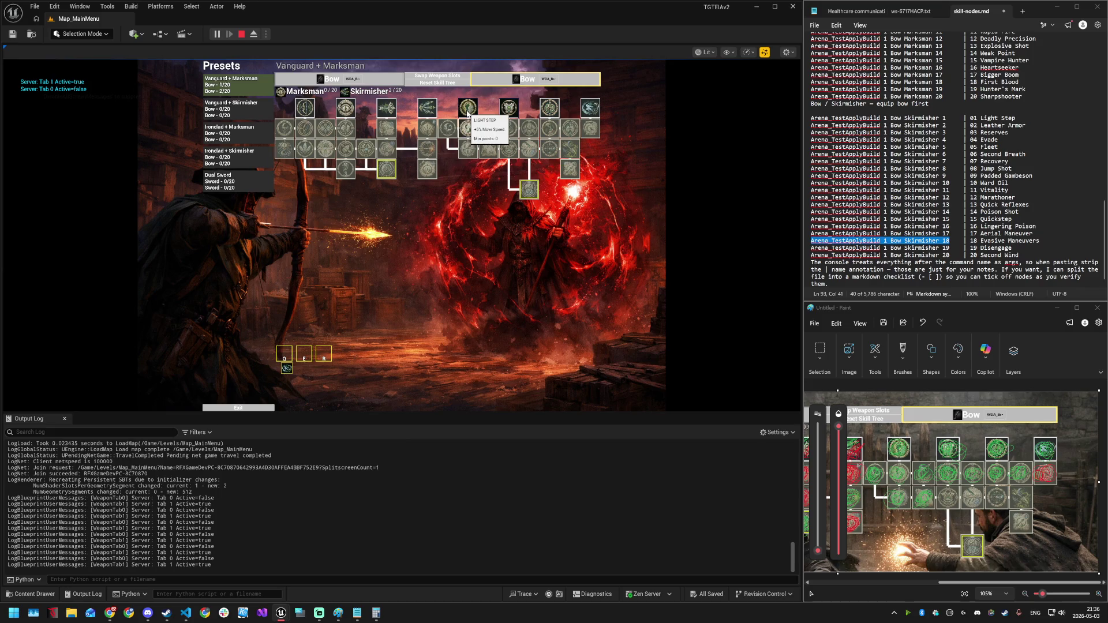
{"action": "left_click", "coordinate": [467, 128]}
{"action": "left_click", "coordinate": [491, 133]}
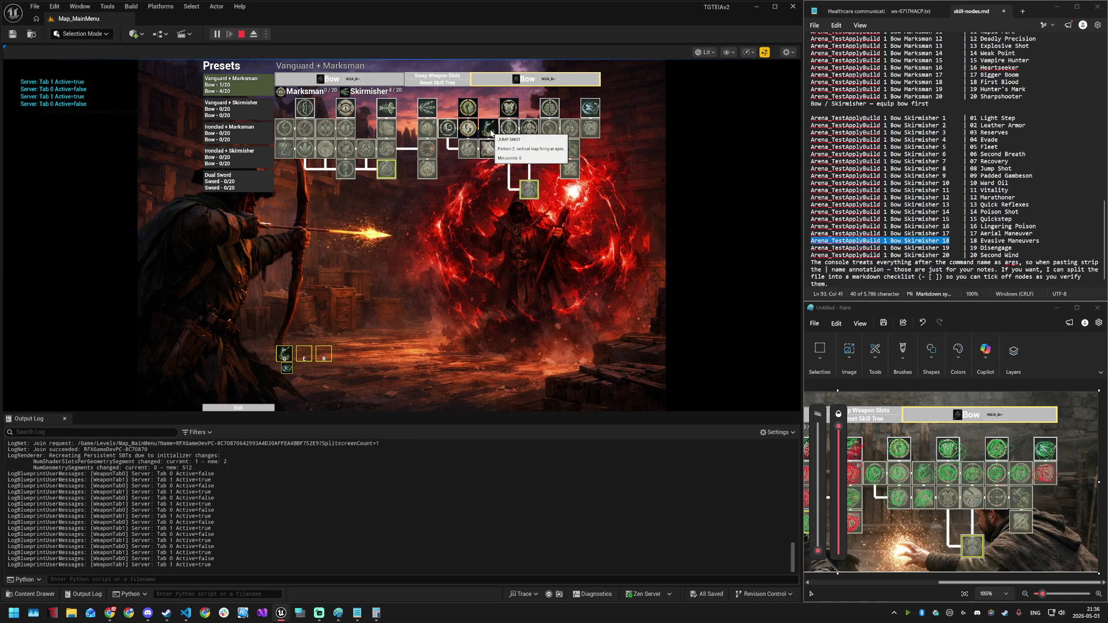
- Add Skirmisher nodes including Aerial Maneuver to the first bow slot, removing the last one
{"action": "left_click", "coordinate": [378, 80]}
{"action": "left_click", "coordinate": [468, 128]}
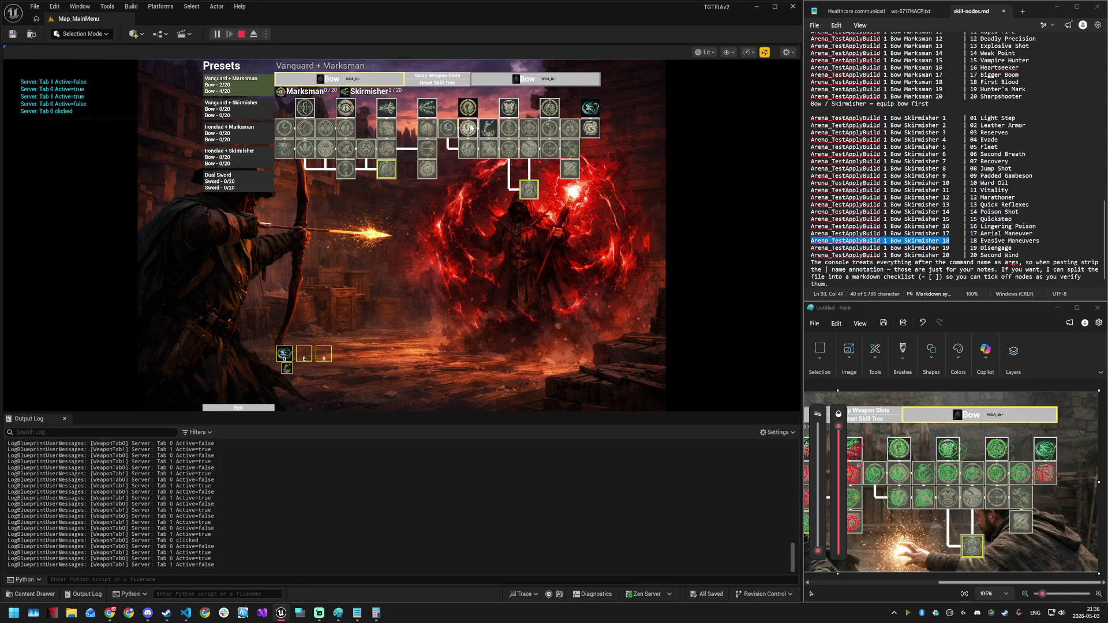
{"action": "left_click", "coordinate": [448, 128]}
{"action": "left_click", "coordinate": [489, 128]}
{"action": "left_click", "coordinate": [489, 149]}
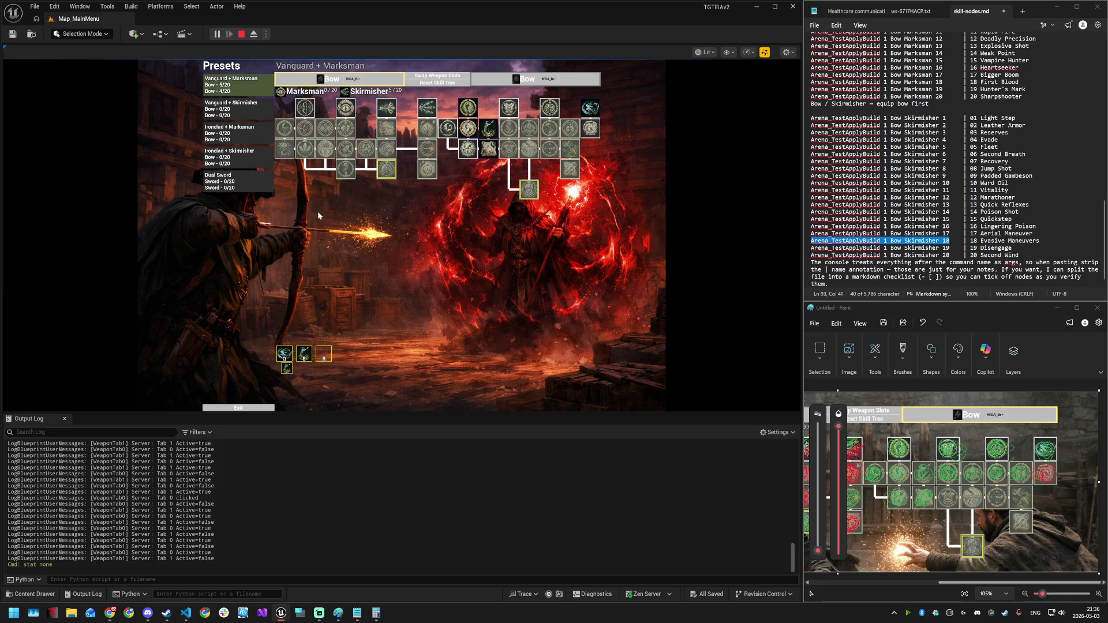
{"action": "right_click", "coordinate": [590, 128]}
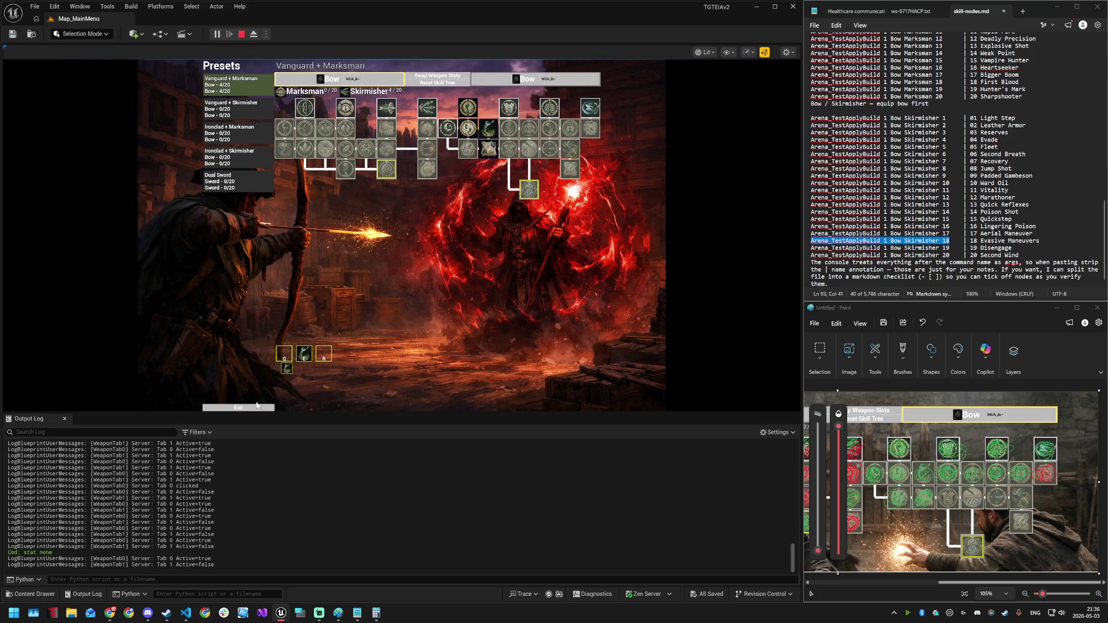
- Close the preset screen and go via the main menu to the Host screen
{"action": "left_click", "coordinate": [256, 405]}
{"action": "left_click", "coordinate": [401, 205]}
{"action": "left_click", "coordinate": [402, 255]}
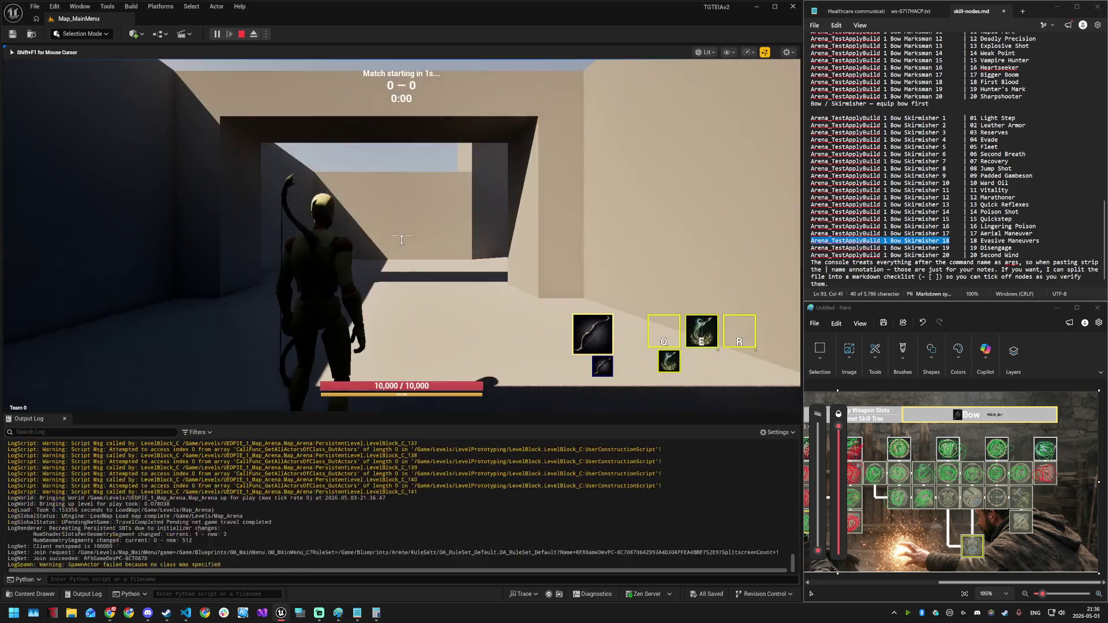
- Run toward the blue blocks and fire Jump Shot from the first ability slot
{"action": "key", "text": "w"}
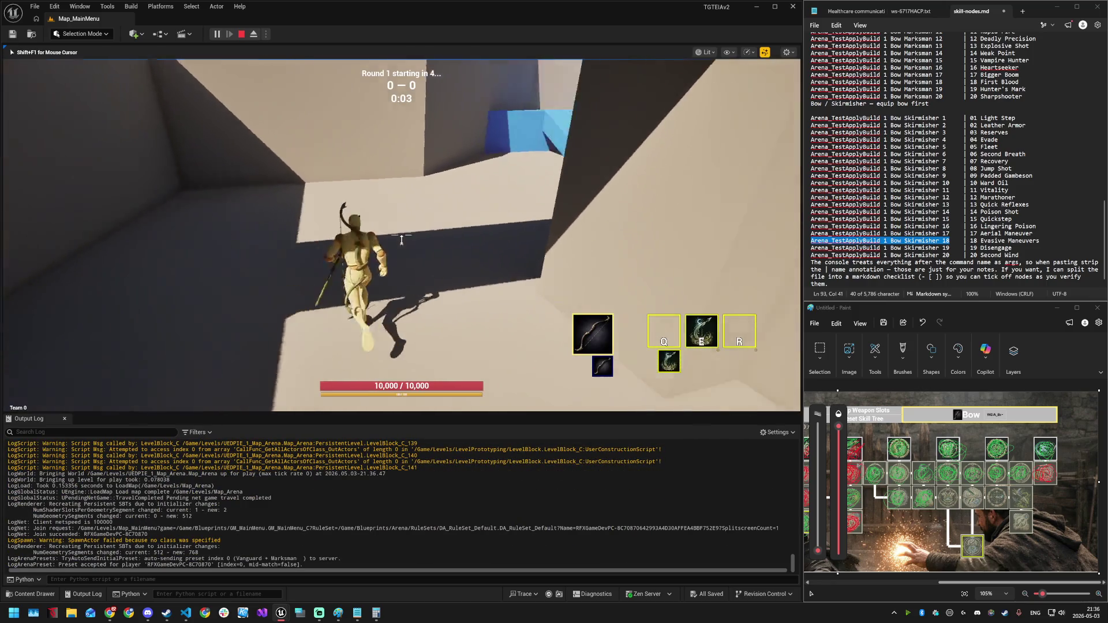
{"action": "key", "text": "w"}
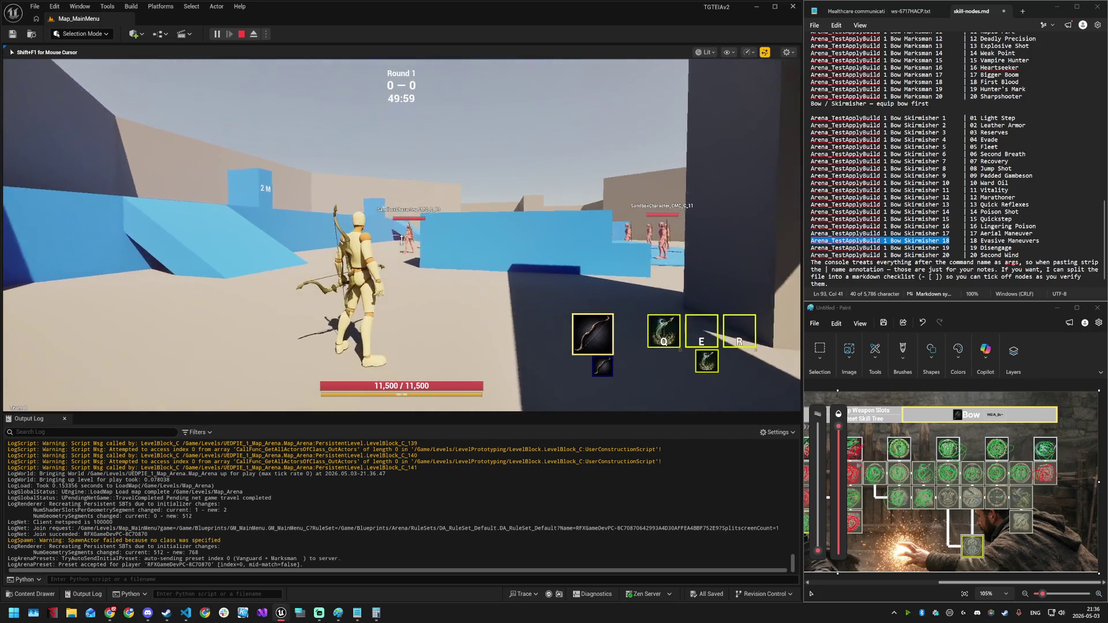
{"action": "key", "text": "q"}
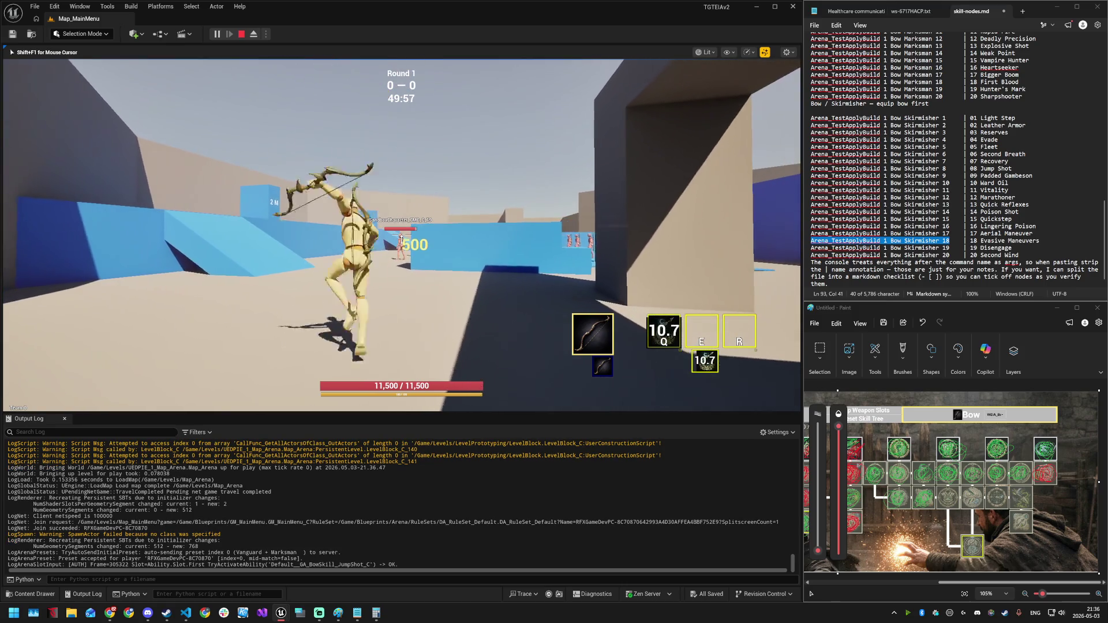
- Run over the platform to the enemies, then fire Jump Shot from the second slot with E
{"action": "key", "text": "w"}
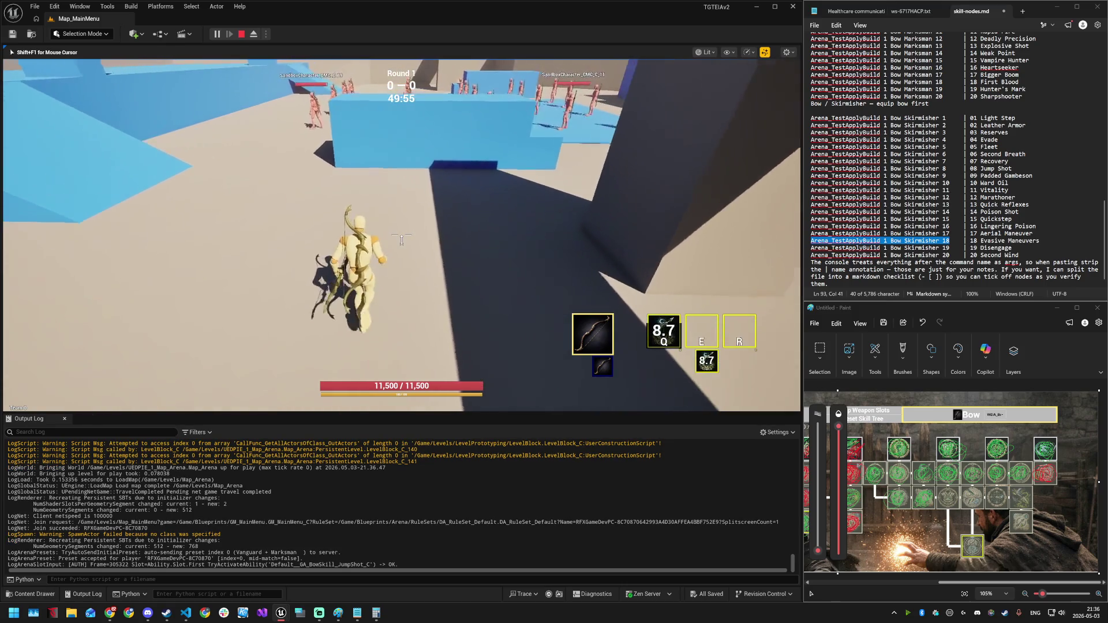
{"action": "key", "text": "w"}
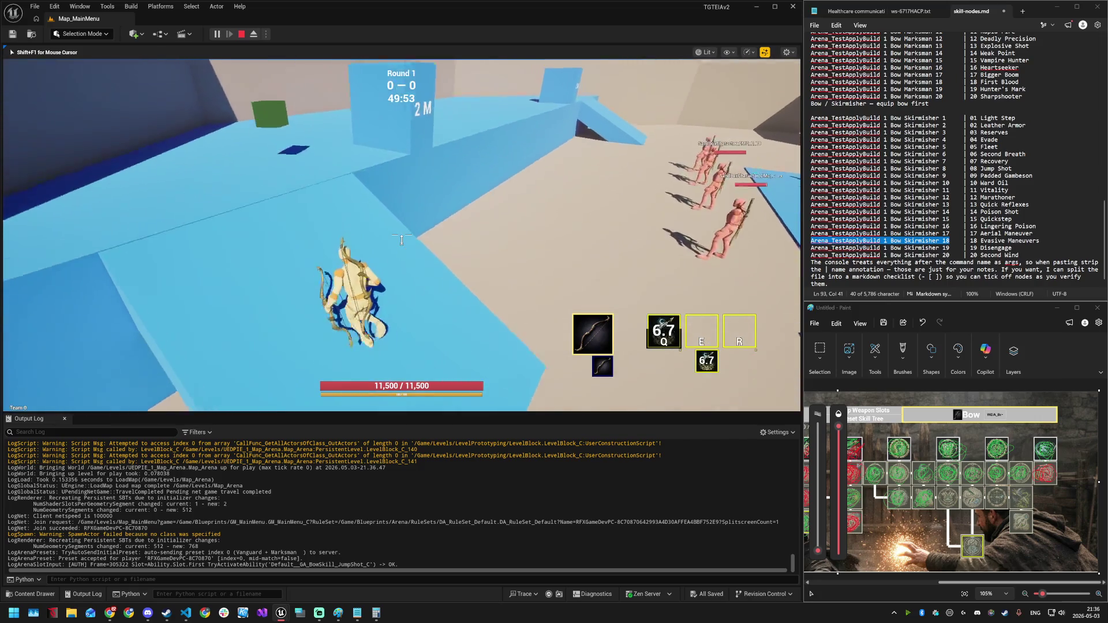
{"action": "key", "text": "w"}
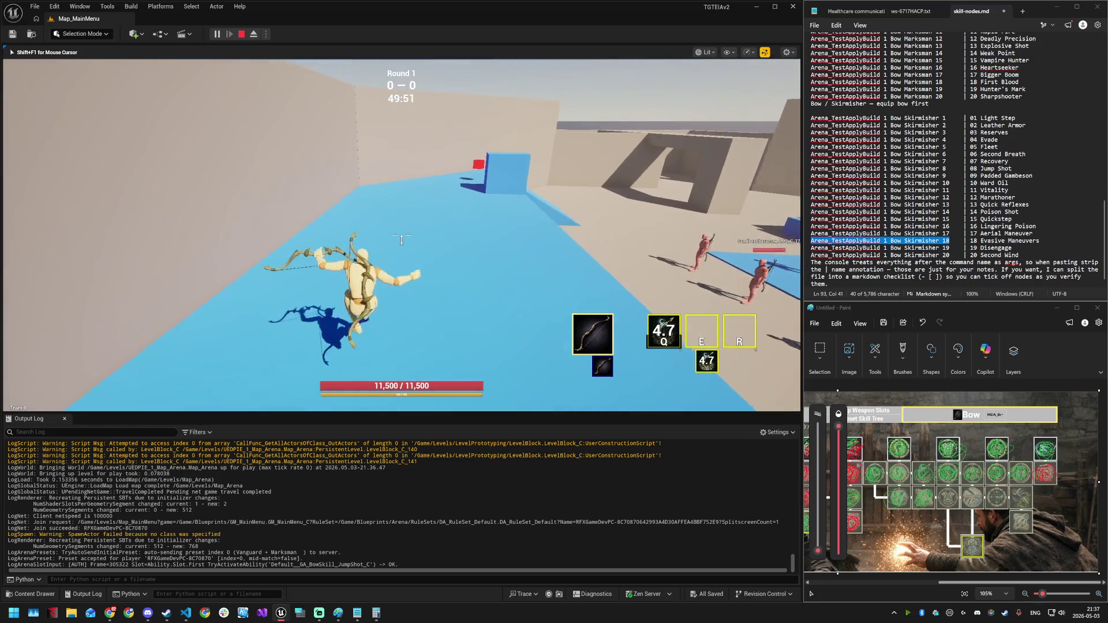
{"action": "key", "text": "w"}
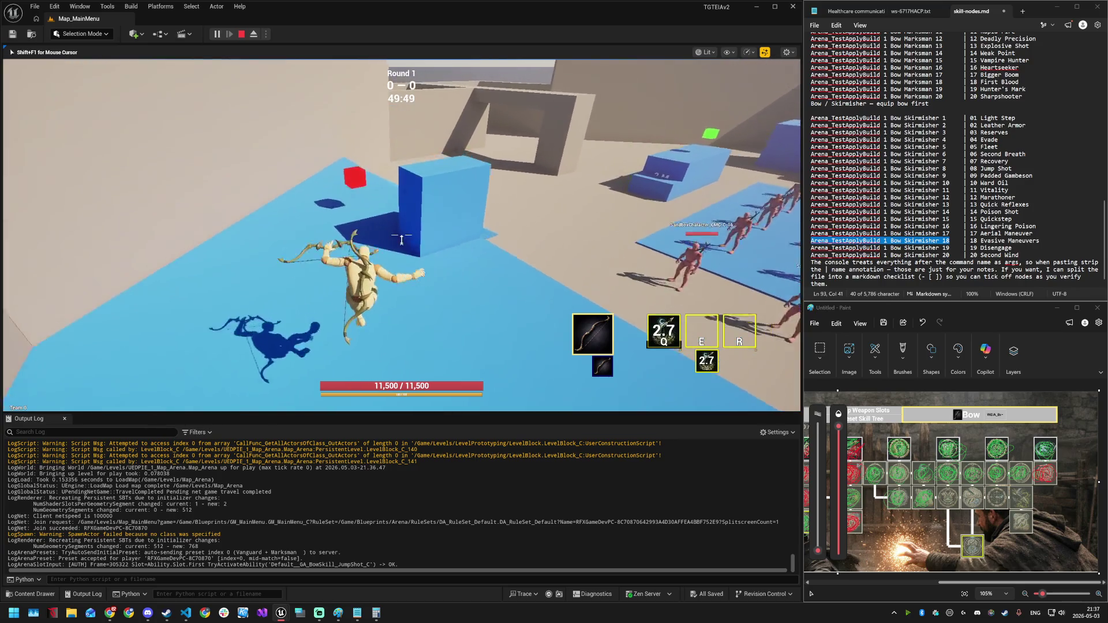
{"action": "key", "text": "w"}
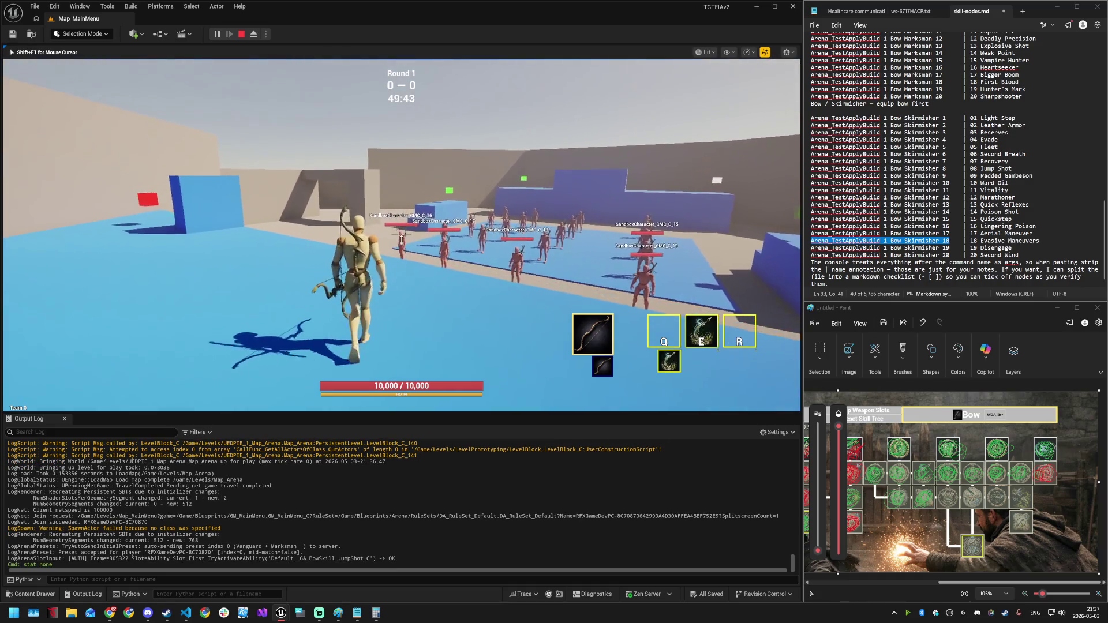
{"action": "key", "text": "q"}
{"action": "key", "text": "e"}
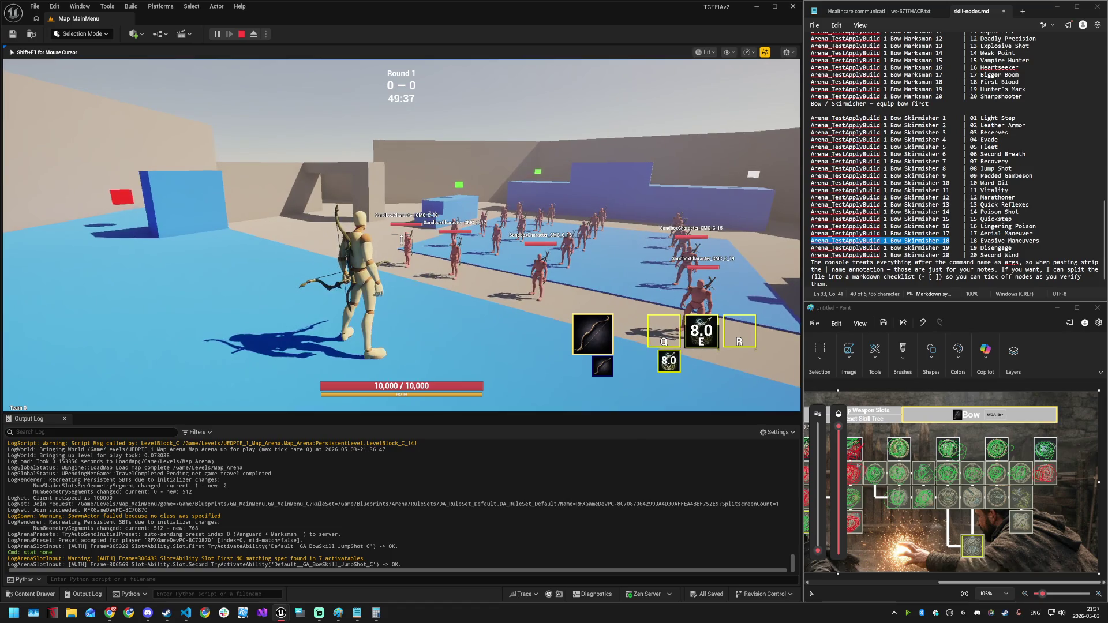
{"action": "key", "text": "super"}
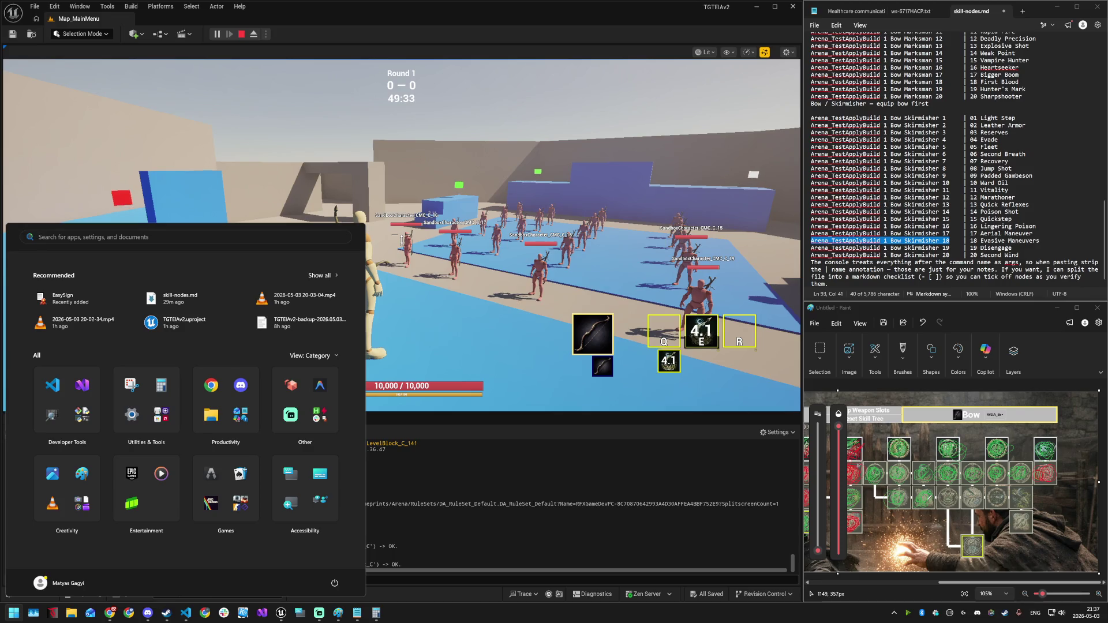
- Open the skill-tree overlay with build presets and check the Paint reference
{"action": "key", "text": "Escape"}
{"action": "key", "text": "Tab"}
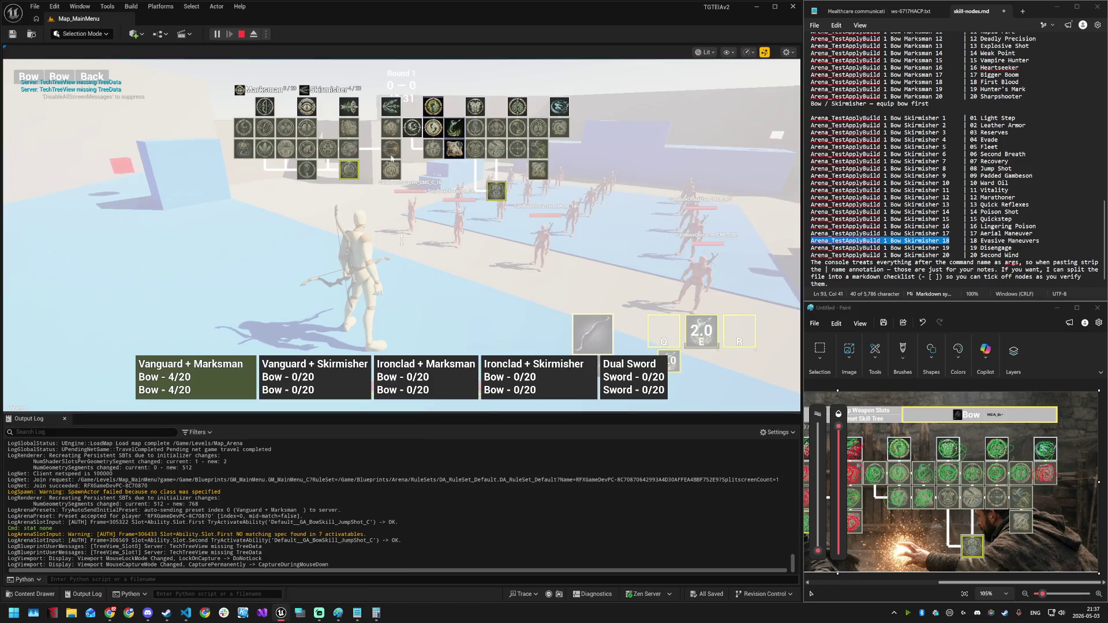
{"action": "mouse_move", "coordinate": [453, 149]}
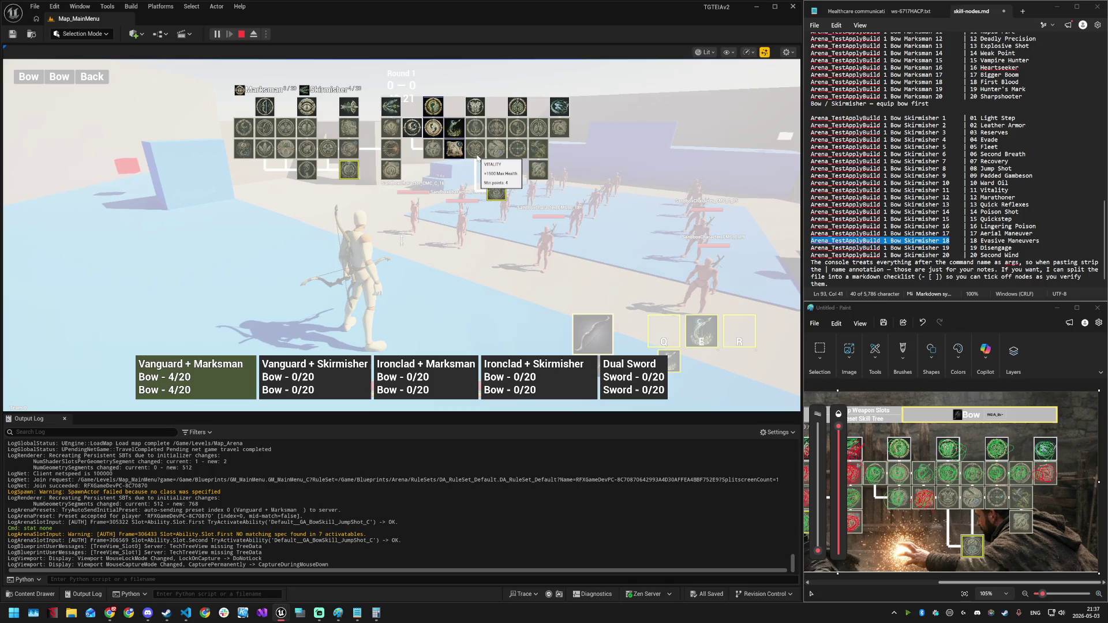
{"action": "left_click", "coordinate": [958, 497]}
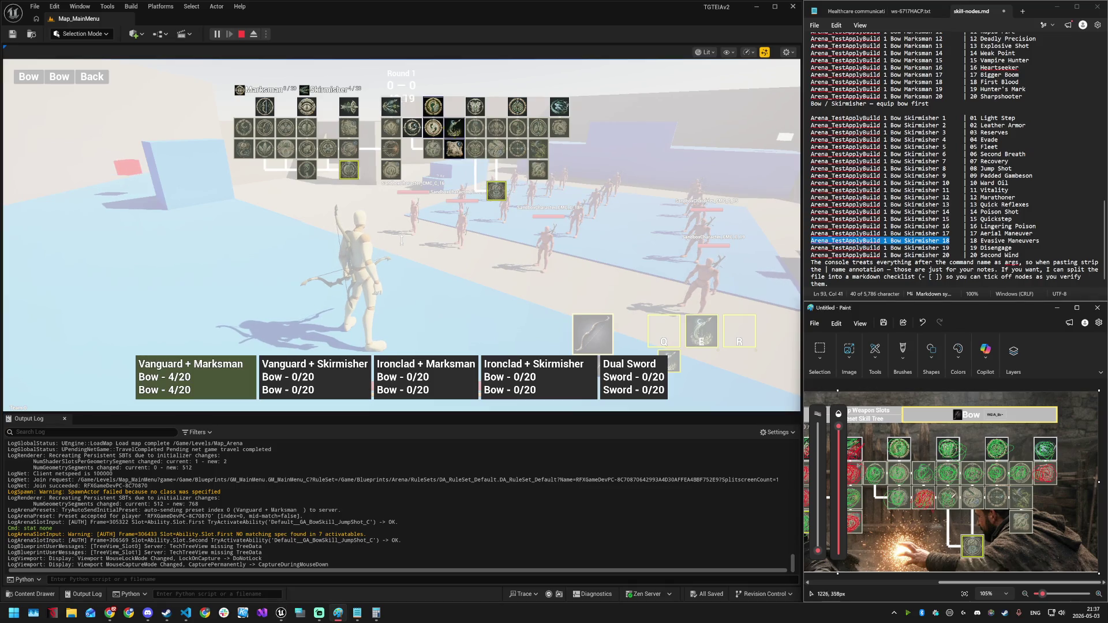
{"action": "left_click", "coordinate": [501, 152]}
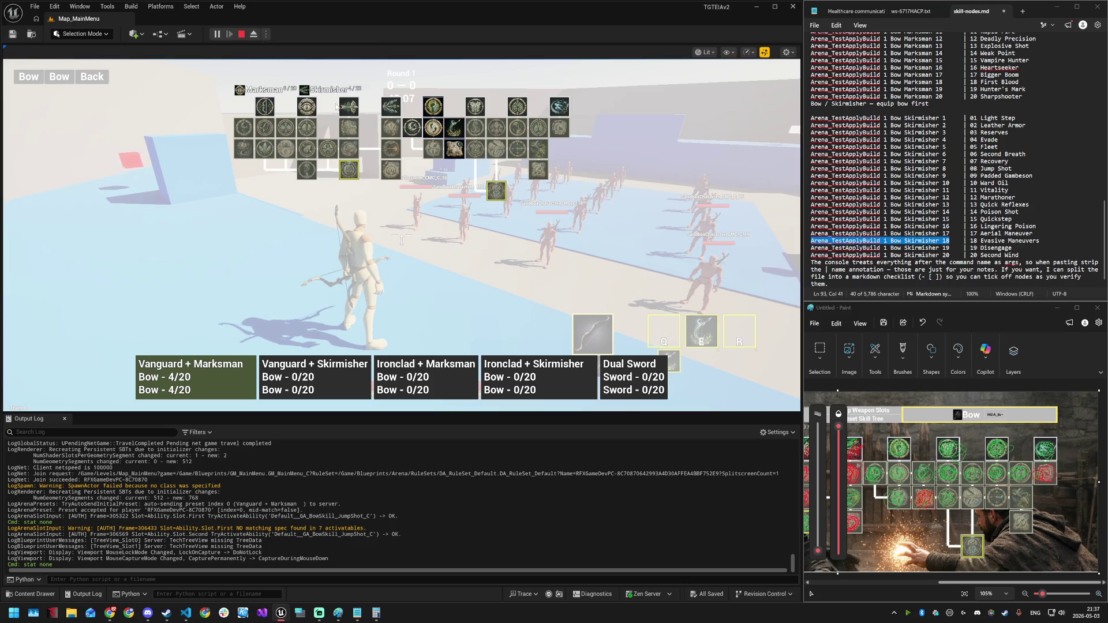
- Move the game preview window beside the skill tree and bring the editor back to front
{"action": "key", "text": "super"}
{"action": "key", "text": "super"}
{"action": "key", "text": "super"}
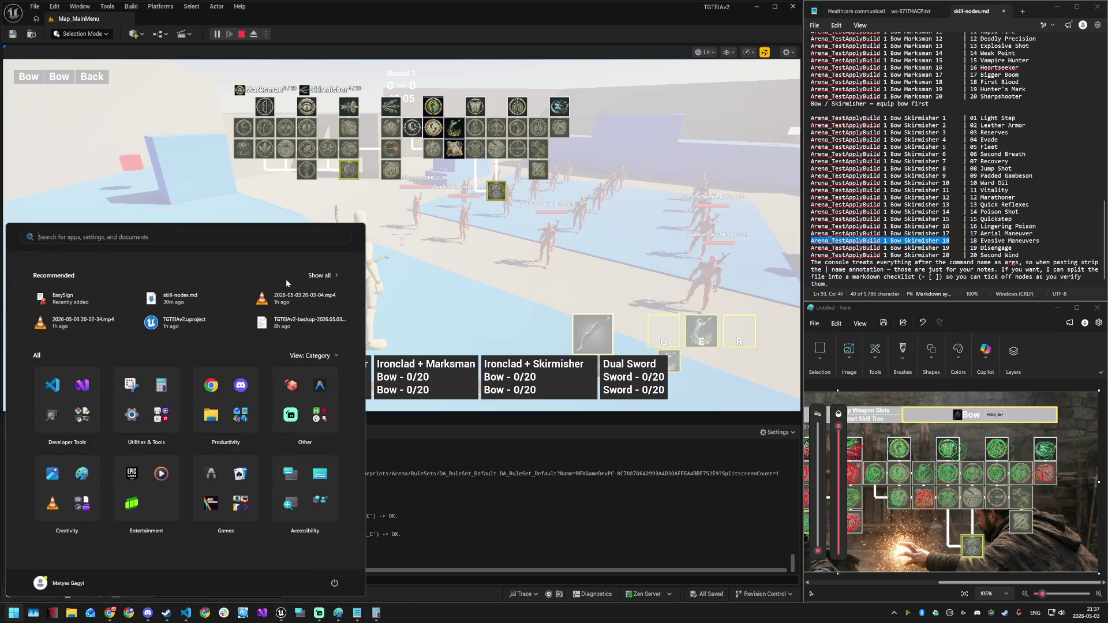
{"action": "mouse_move", "coordinate": [281, 615]}
{"action": "left_click", "coordinate": [359, 567]}
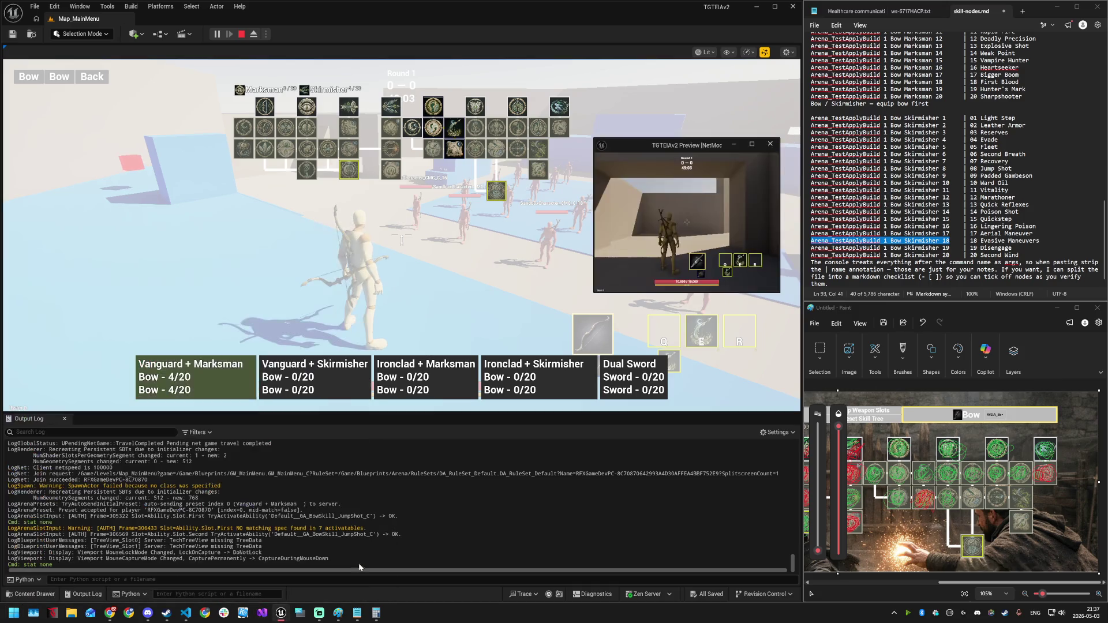
{"action": "left_click_drag", "start_coordinate": [673, 146], "coordinate": [619, 158]}
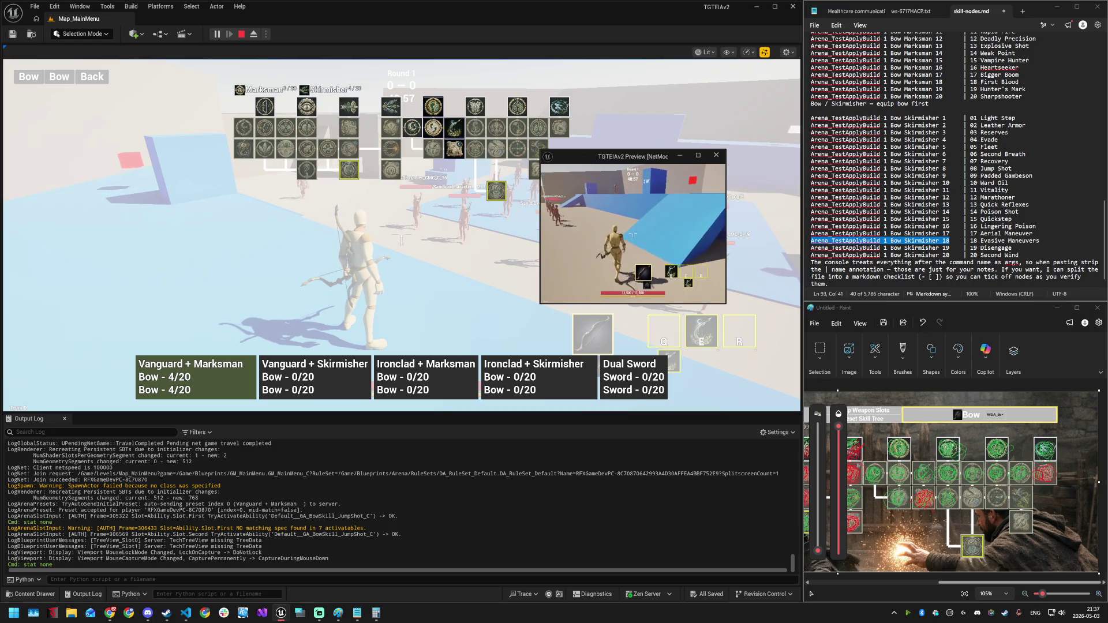
{"action": "key", "text": "super"}
{"action": "left_click", "coordinate": [568, 476]}
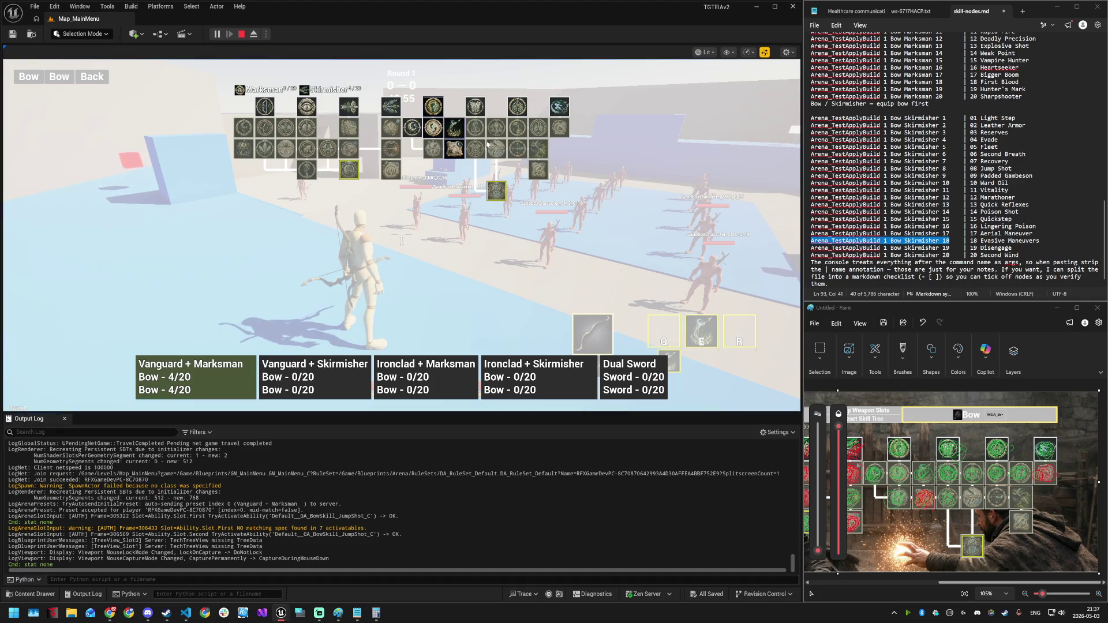
- Copy Arena_TestApplyBuild 1 Bow Skirmisher 19 from the notes and enter it in the game console
{"action": "mouse_move", "coordinate": [500, 152]}
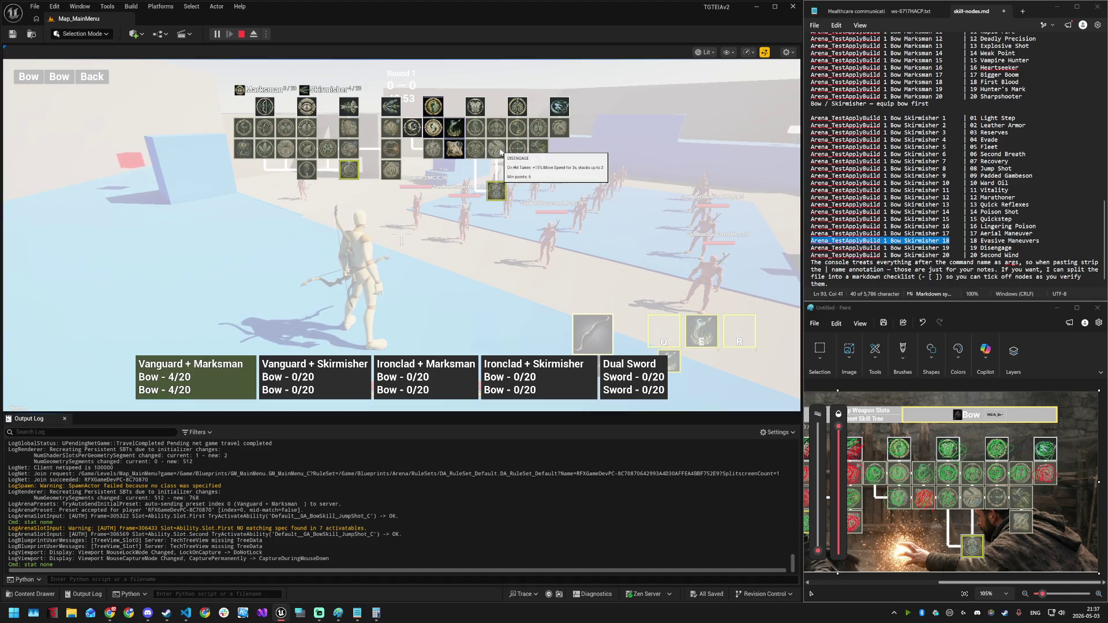
{"action": "left_click_drag", "start_coordinate": [829, 247], "coordinate": [950, 247]}
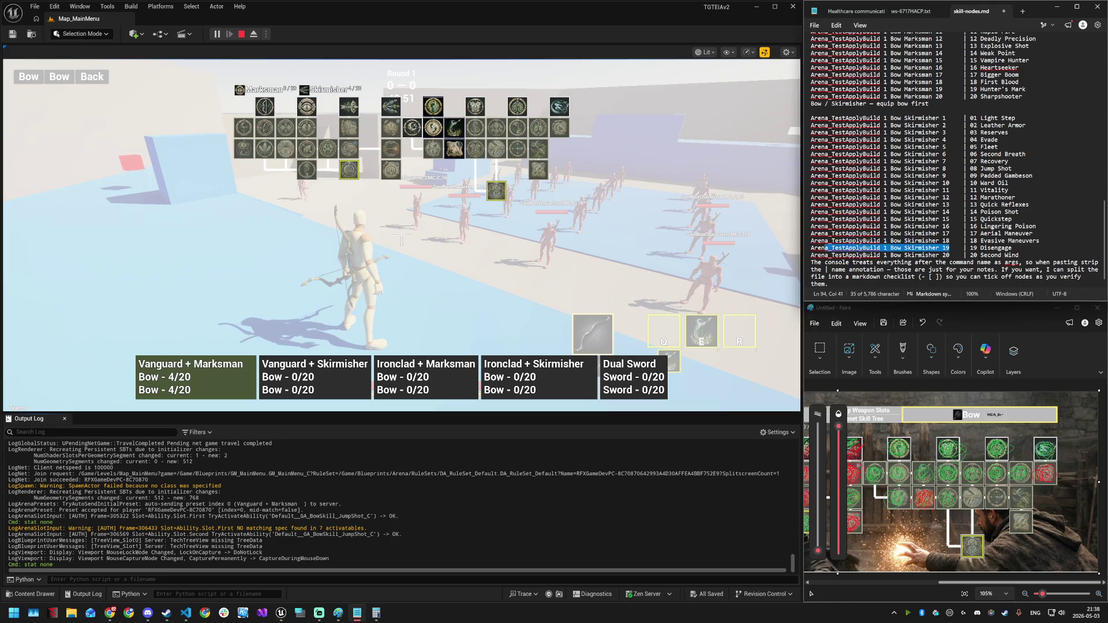
{"action": "key", "text": "ctrl+c"}
{"action": "left_click", "coordinate": [611, 272]}
{"action": "key", "text": "grave"}
- Apply the pasted Bow Skirmisher 19 build, close the skill tree and return to the game preview
{"action": "key", "text": "ctrl+v"}
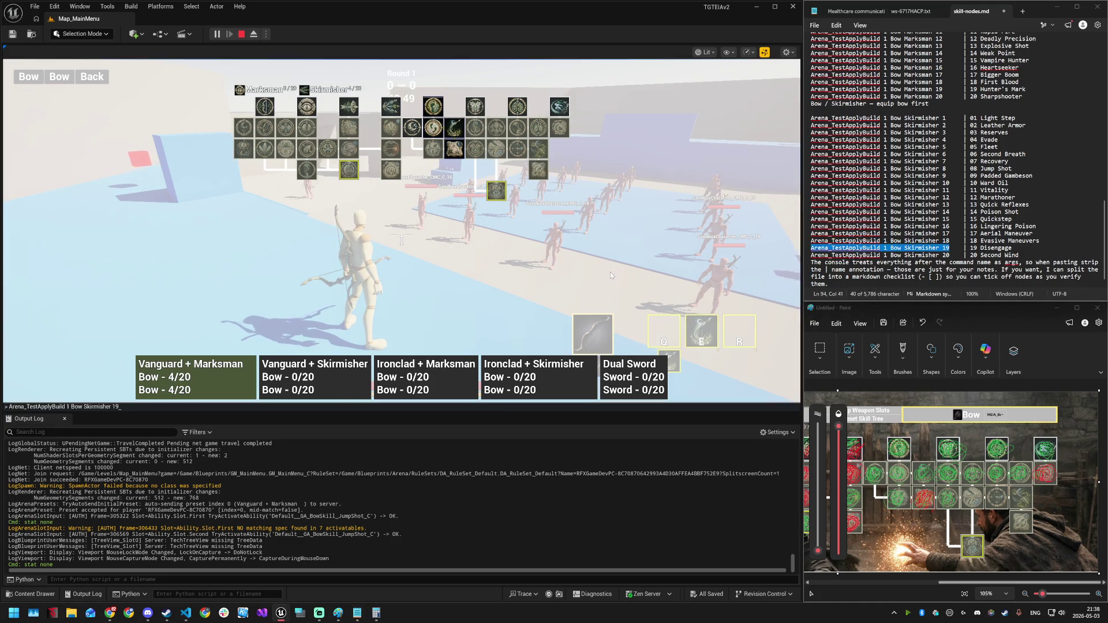
{"action": "key", "text": "Return"}
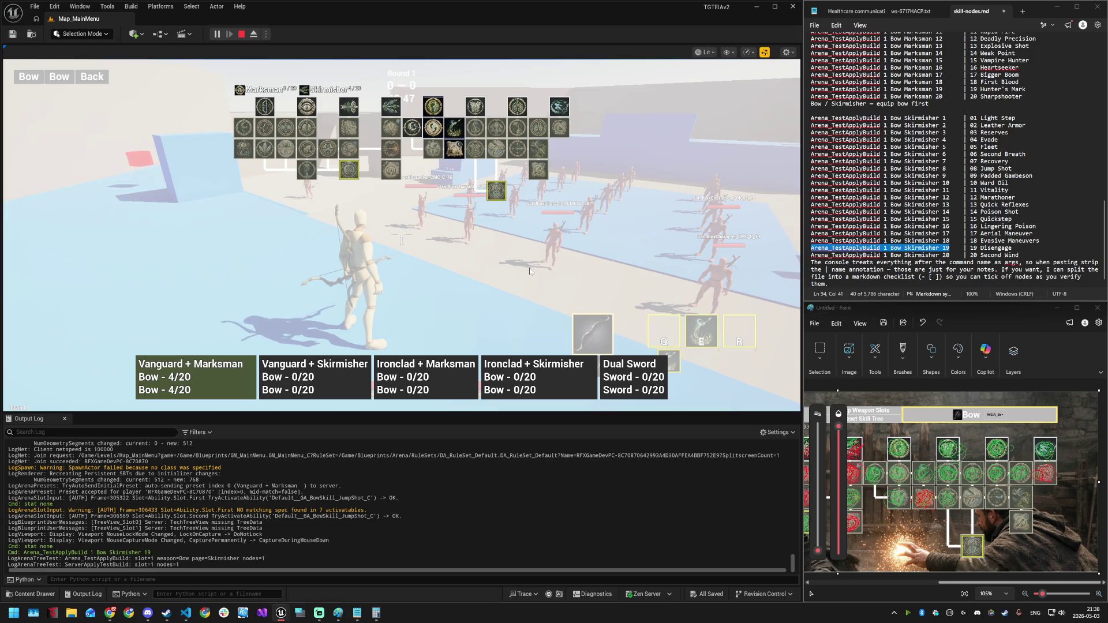
{"action": "key", "text": "Escape"}
{"action": "key", "text": "super"}
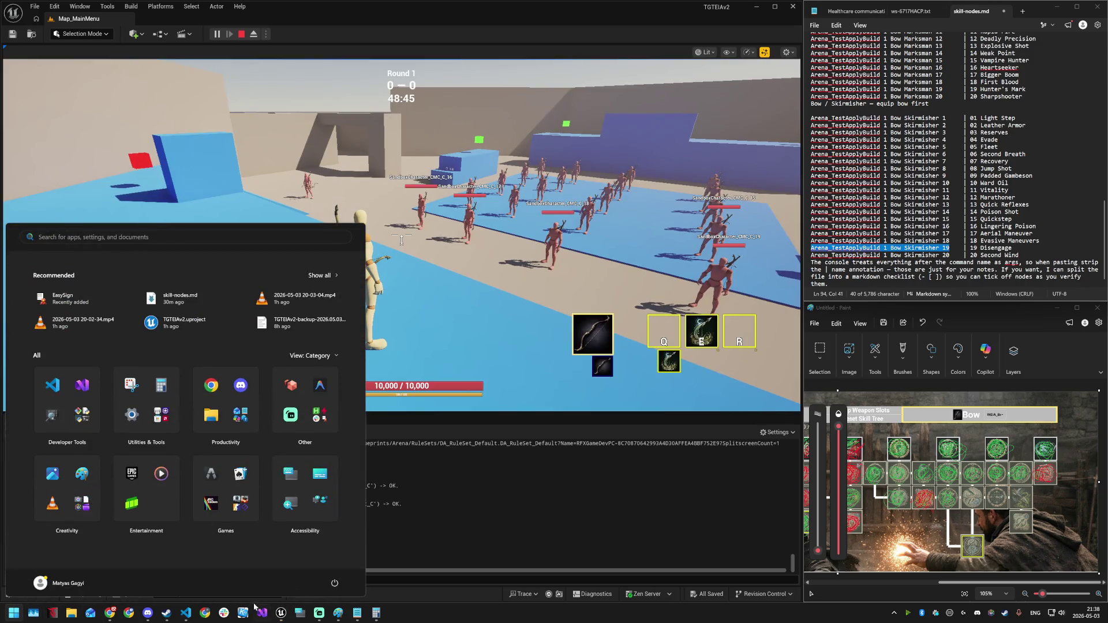
{"action": "mouse_move", "coordinate": [286, 617]}
{"action": "left_click", "coordinate": [361, 569]}
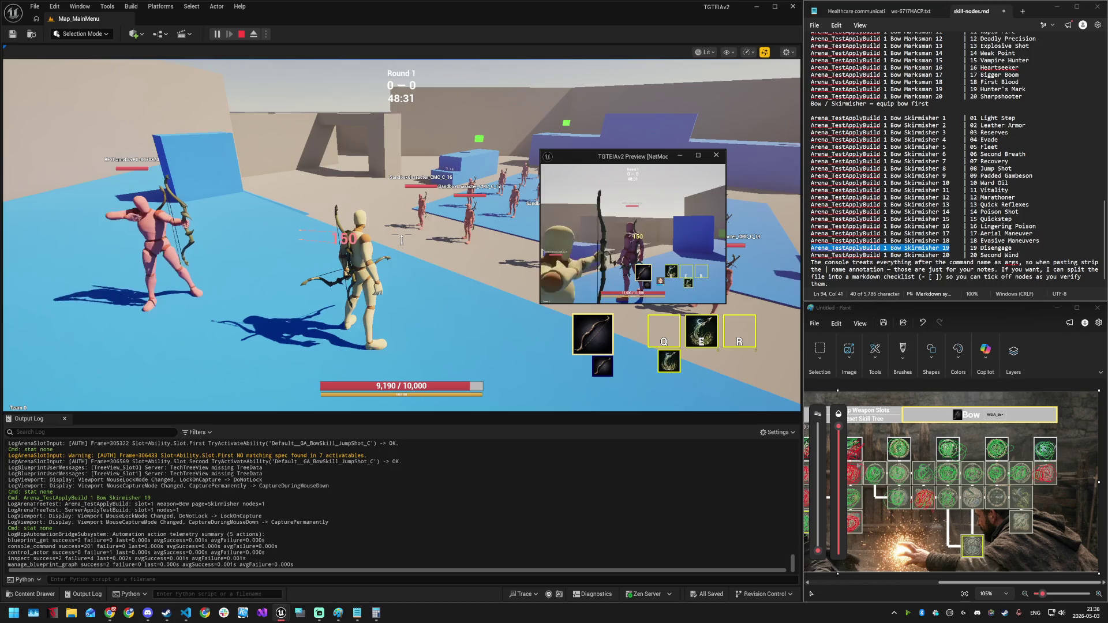
- Run Arena_DumpAttributes twice to log MoveSpeedMult 1.130 and Armor 100.0
{"action": "key", "text": "super"}
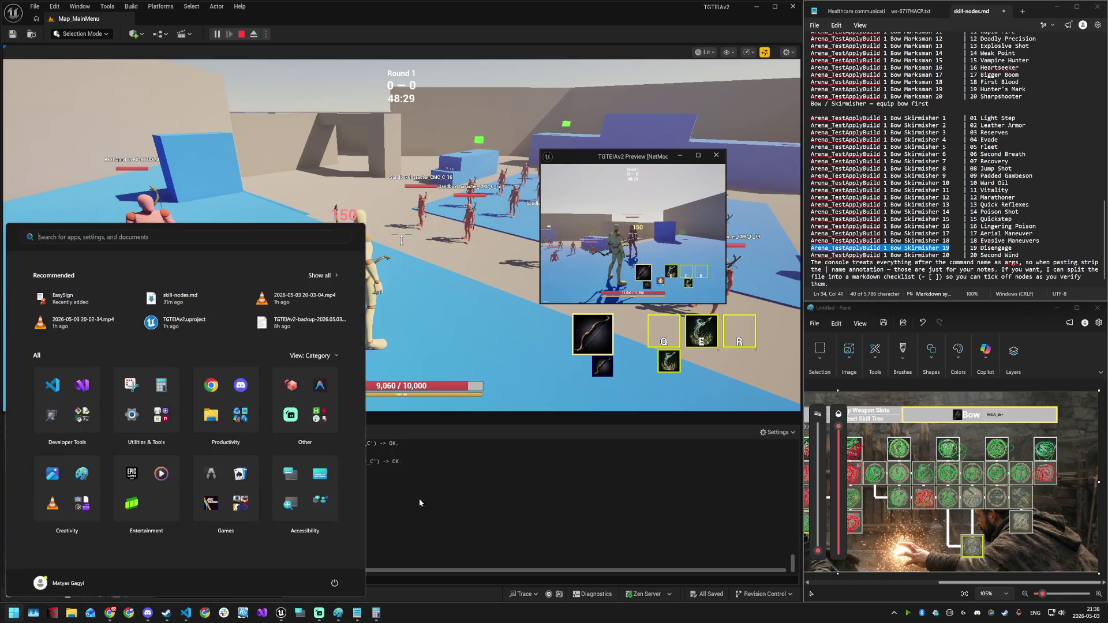
{"action": "right_click", "coordinate": [419, 498]}
{"action": "left_click", "coordinate": [335, 293]}
{"action": "key", "text": "grave"}
{"action": "type", "text": "Arena_DumpAttributes"}
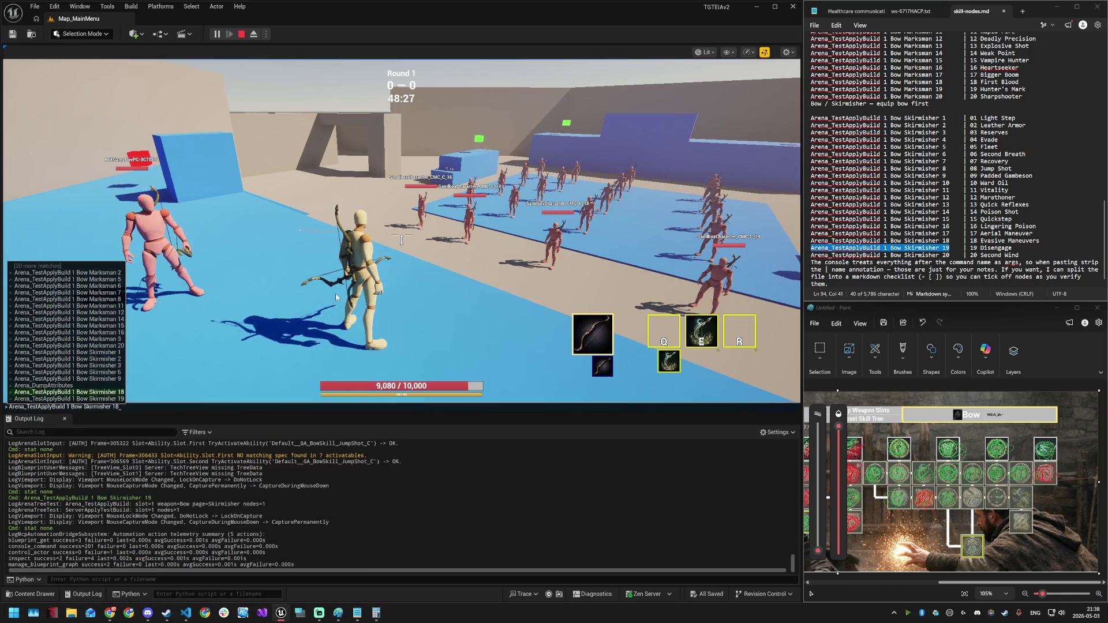
{"action": "key", "text": "Return"}
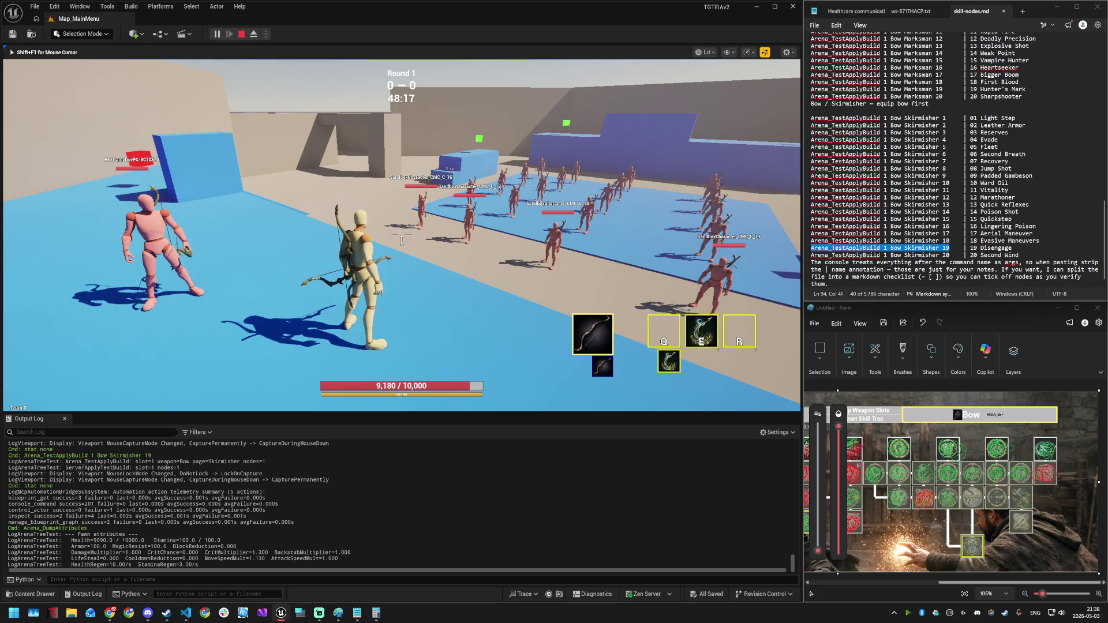
{"action": "key", "text": "grave"}
{"action": "key", "text": "Up"}
{"action": "key", "text": "Return"}
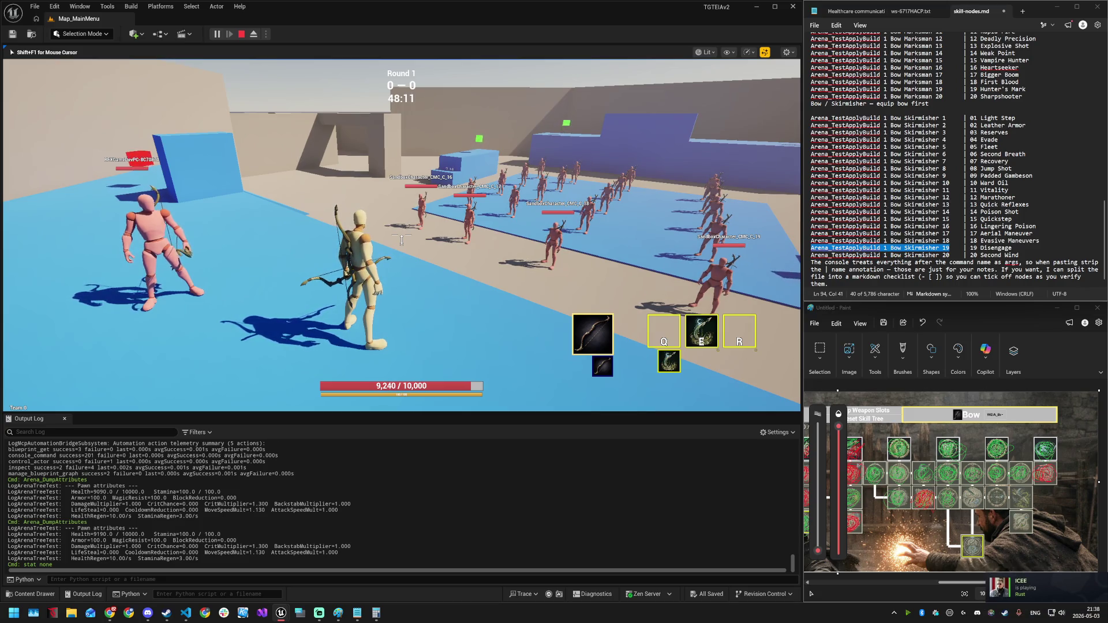
{"action": "key", "text": "super"}
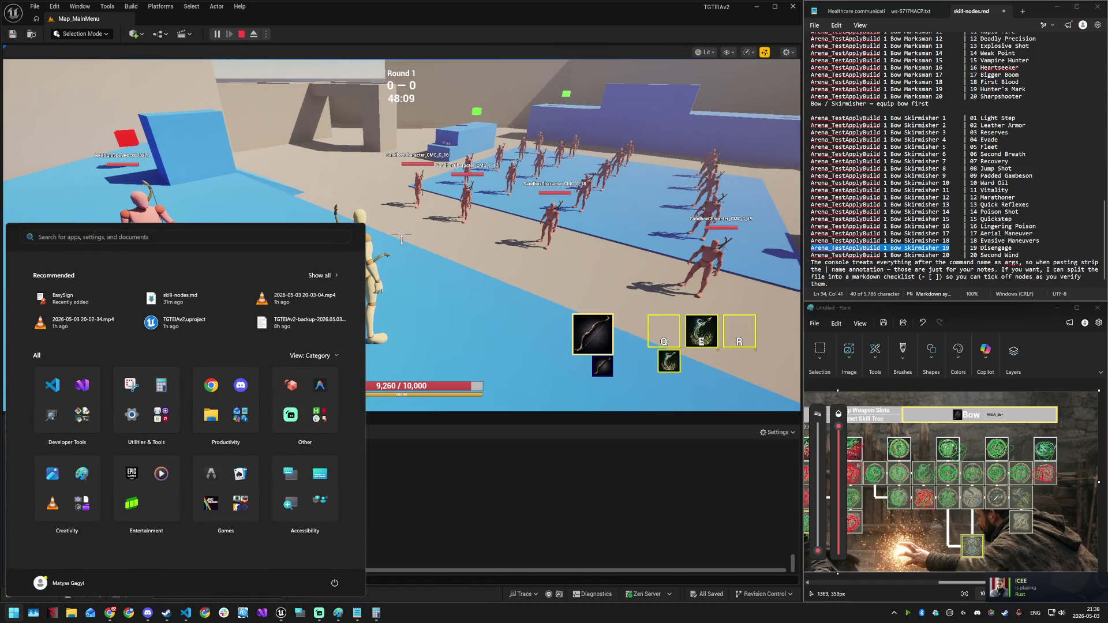
{"action": "key", "text": "super"}
{"action": "key", "text": "k"}
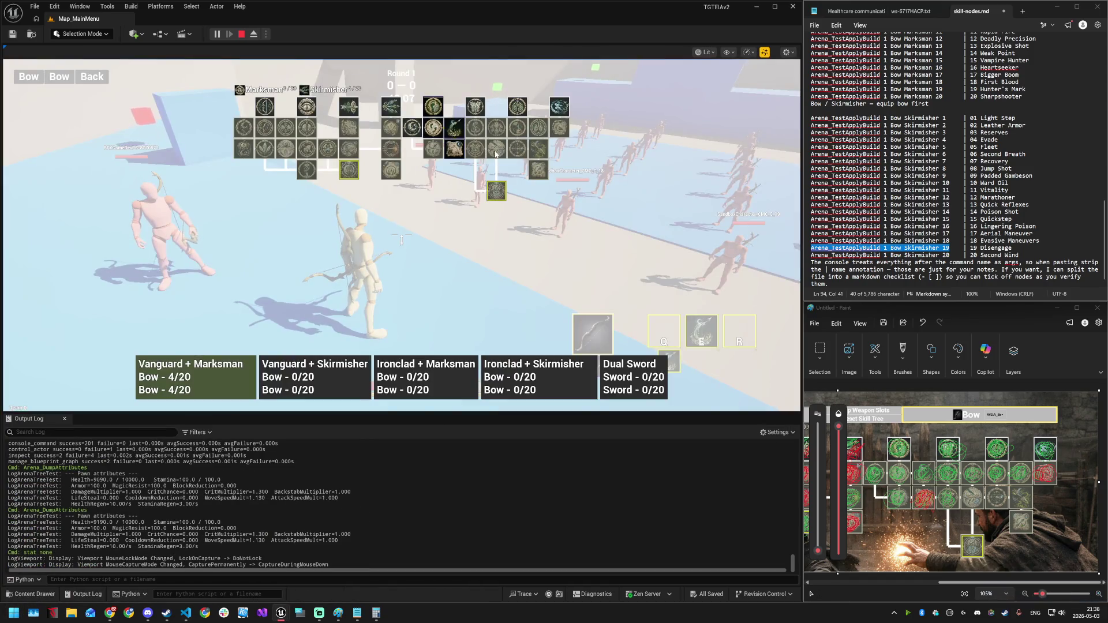
{"action": "mouse_move", "coordinate": [497, 150]}
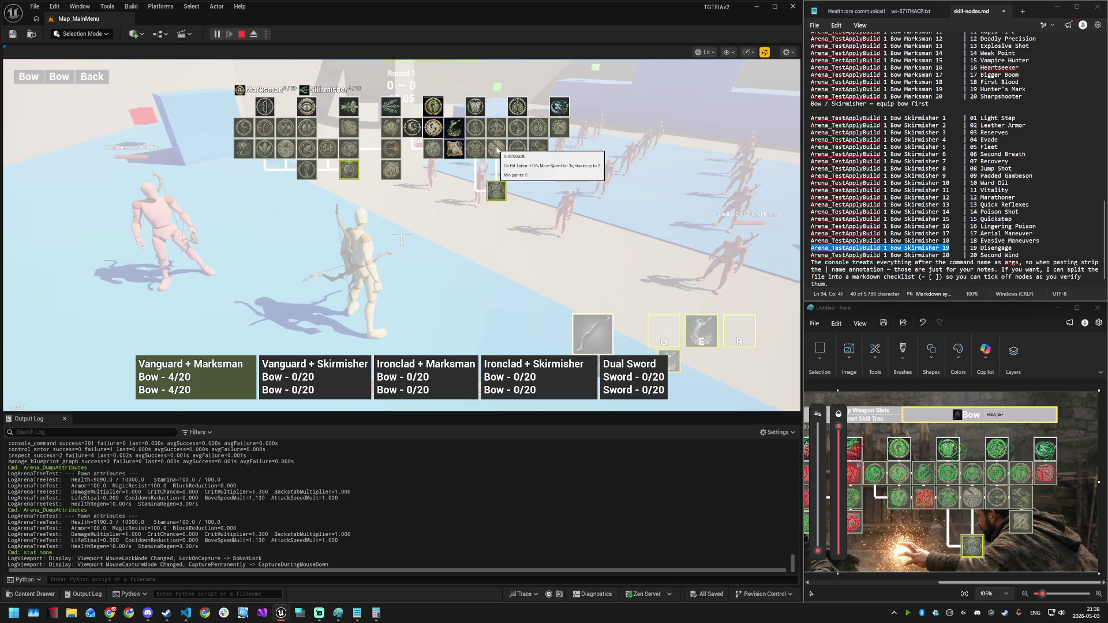
{"action": "left_click", "coordinate": [955, 471]}
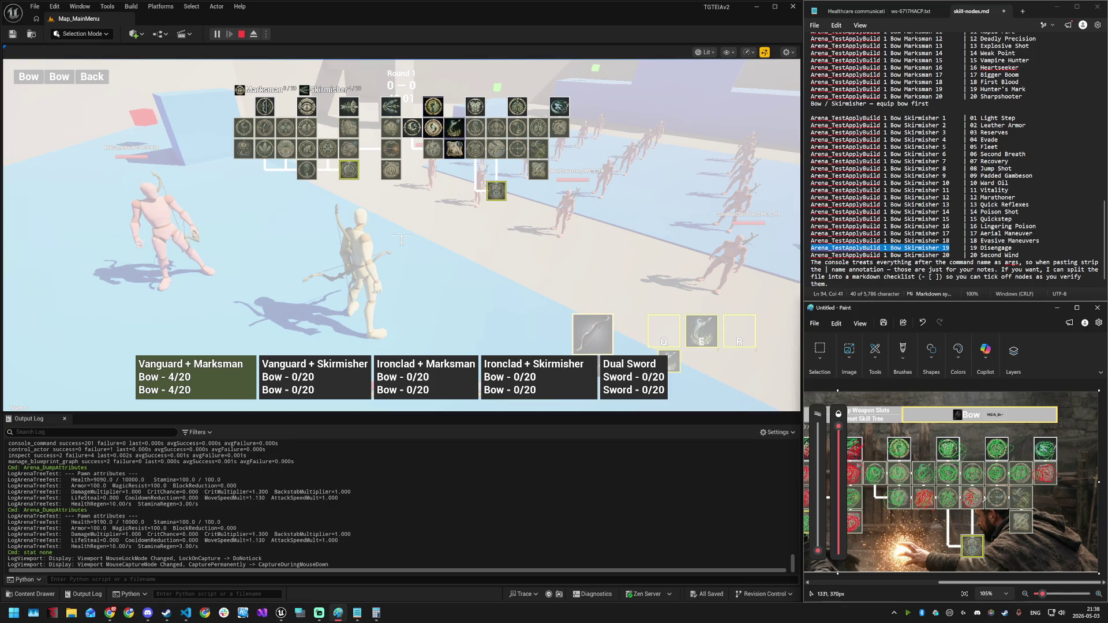
{"action": "left_click", "coordinate": [535, 213]}
{"action": "mouse_move", "coordinate": [521, 153]}
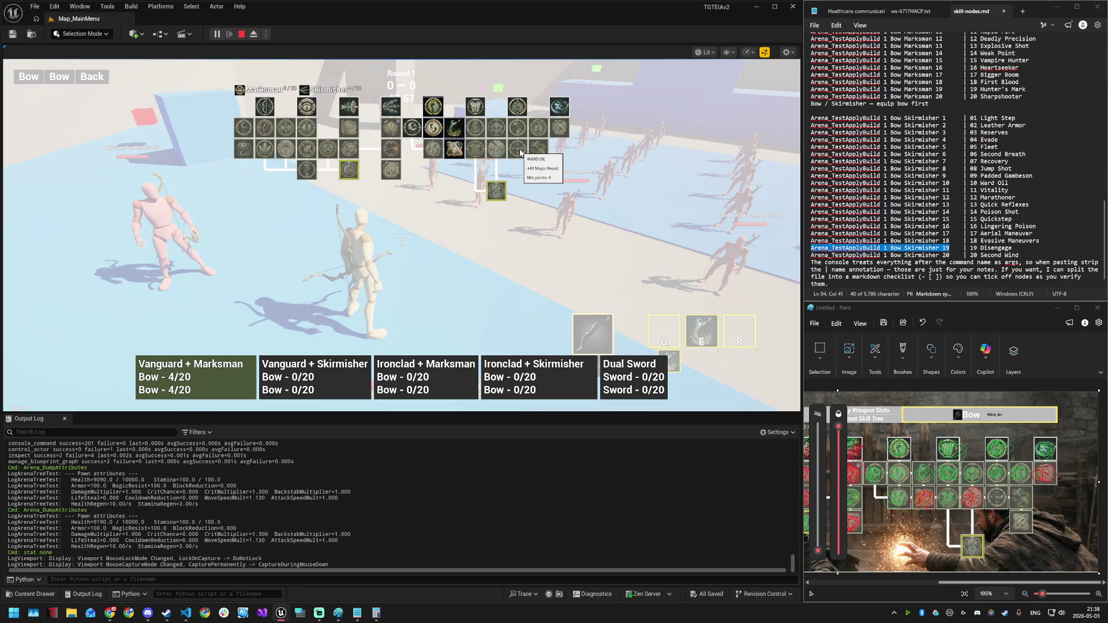
{"action": "left_click", "coordinate": [952, 485]}
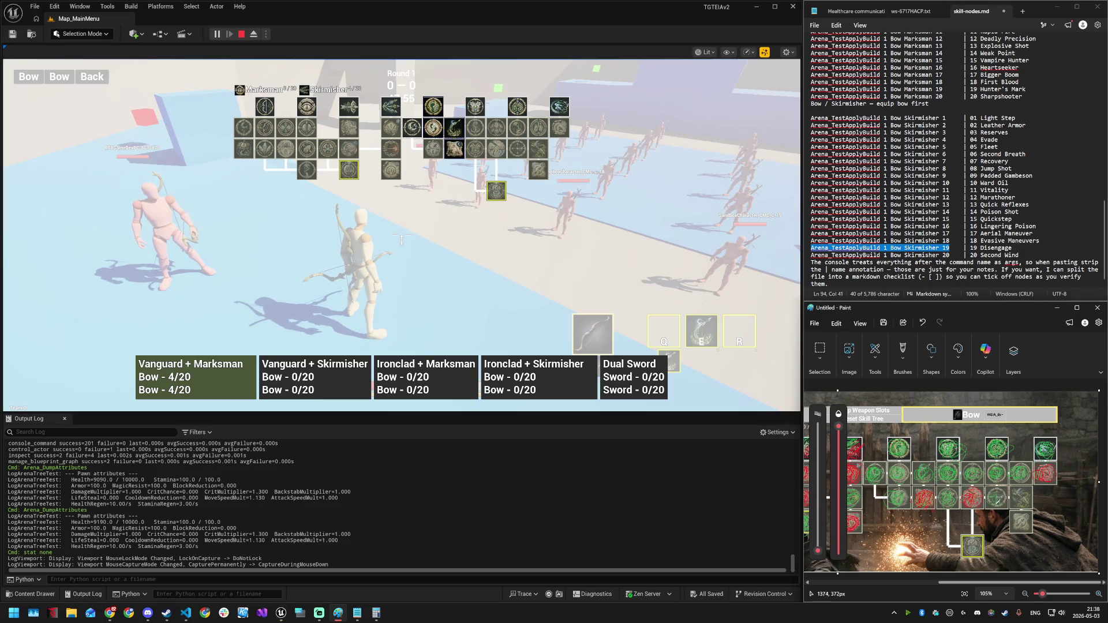
{"action": "left_click", "coordinate": [539, 150]}
{"action": "mouse_move", "coordinate": [537, 171]}
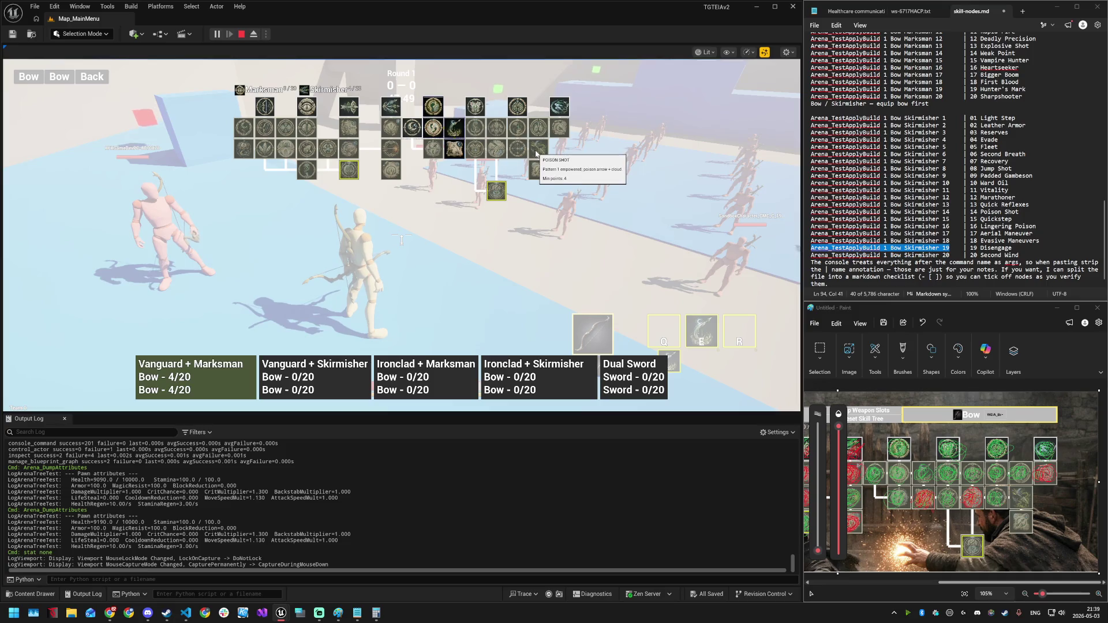
{"action": "left_click", "coordinate": [1017, 494]}
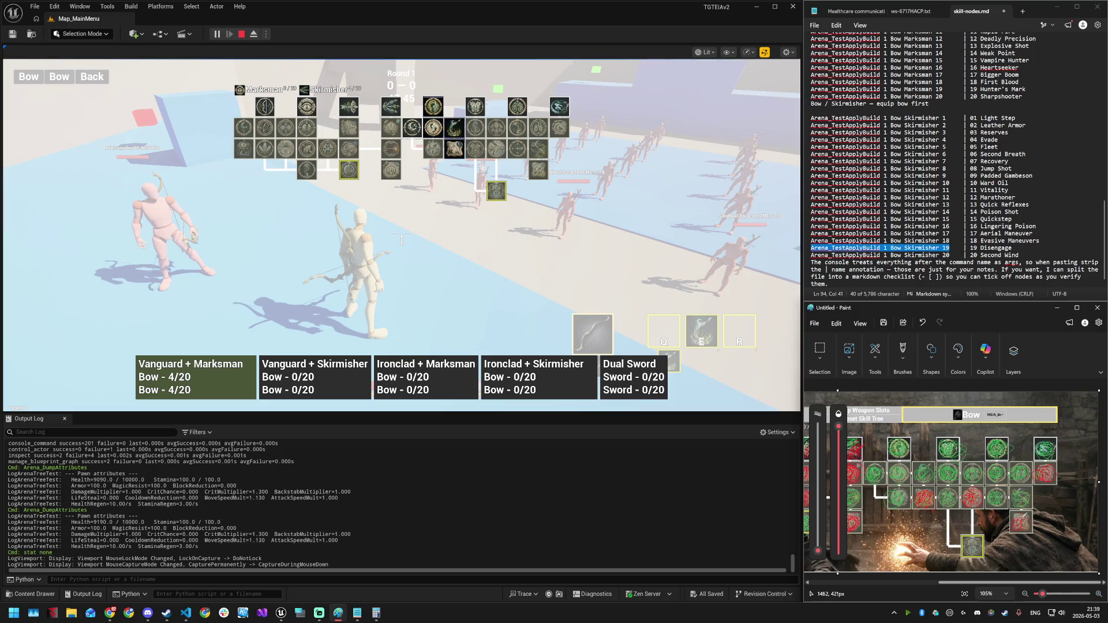
{"action": "left_click", "coordinate": [434, 184]}
{"action": "mouse_move", "coordinate": [499, 192]}
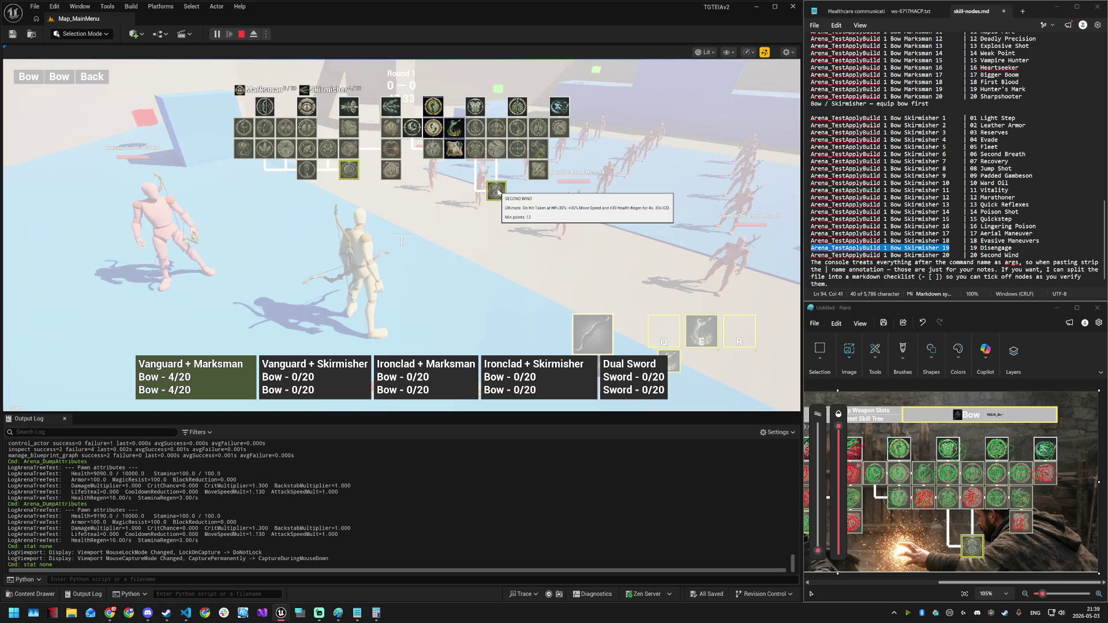
{"action": "key", "text": "super"}
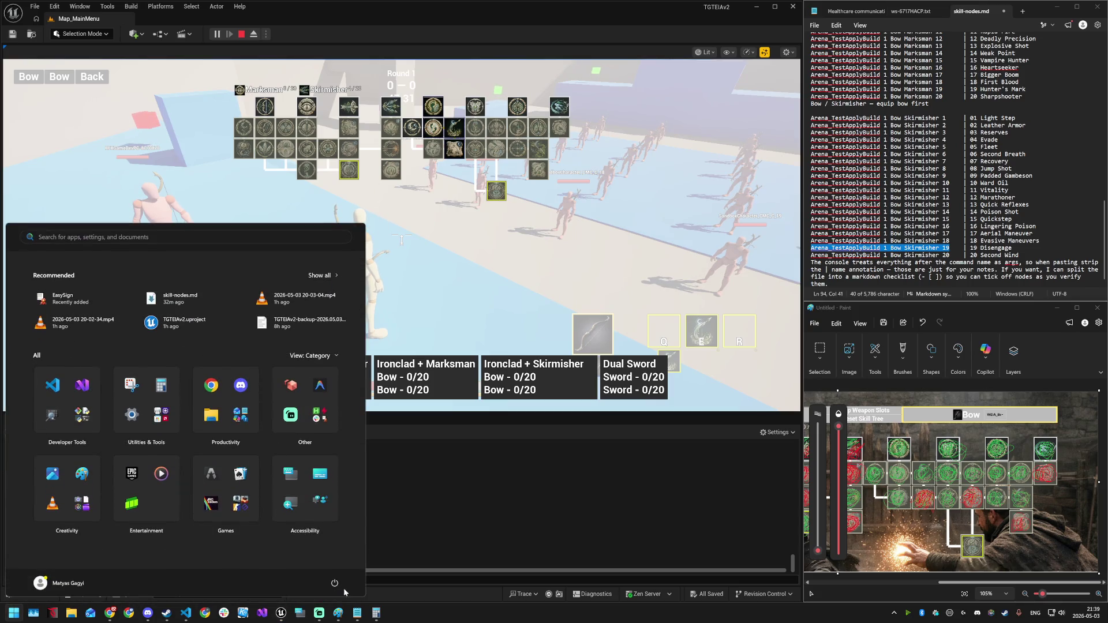
- Stop the running play session and start a new play-in-editor session
{"action": "mouse_move", "coordinate": [281, 613]}
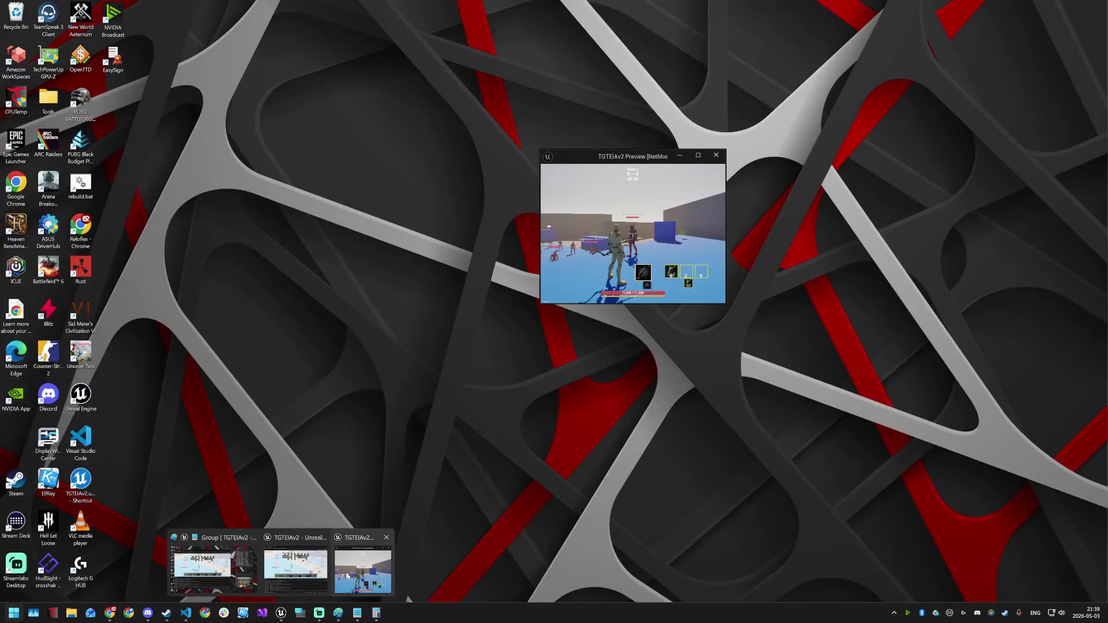
{"action": "left_click", "coordinate": [347, 576]}
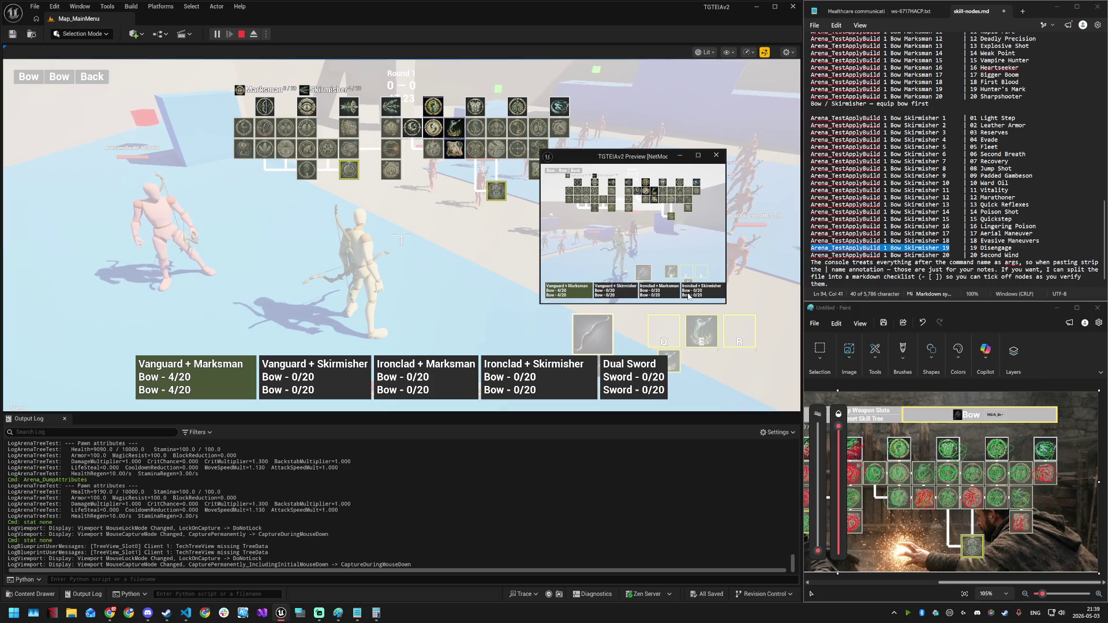
{"action": "left_click", "coordinate": [717, 155]}
{"action": "left_click", "coordinate": [217, 34]}
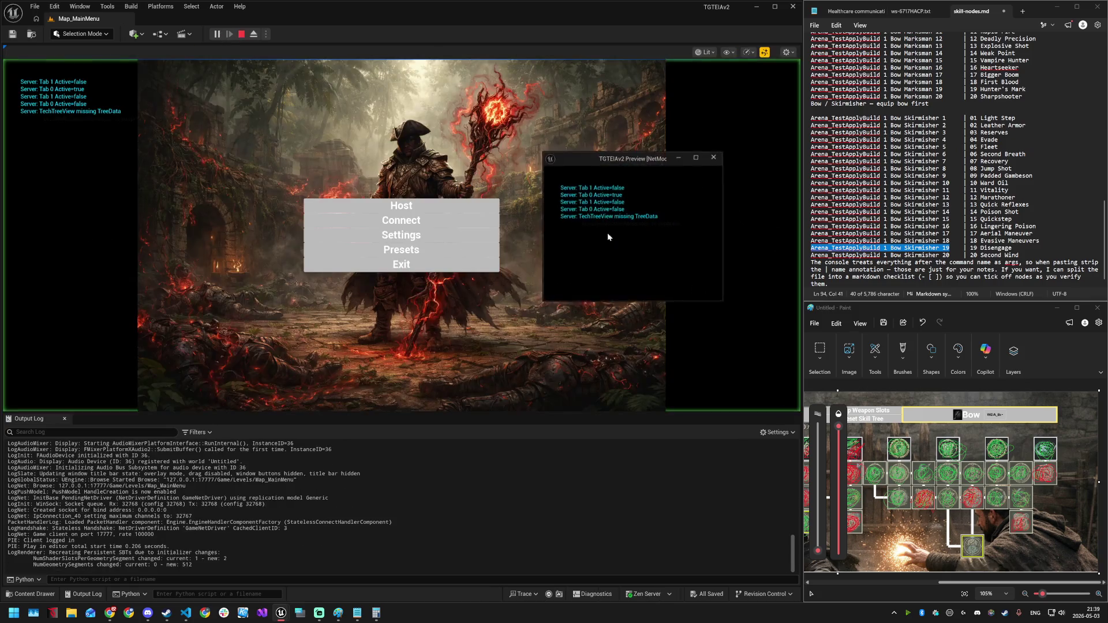
- Pick the Ironclad + Skirmisher preset, set both weapon slots to Sword, and host the match
{"action": "left_click", "coordinate": [402, 249]}
{"action": "left_click", "coordinate": [245, 173]}
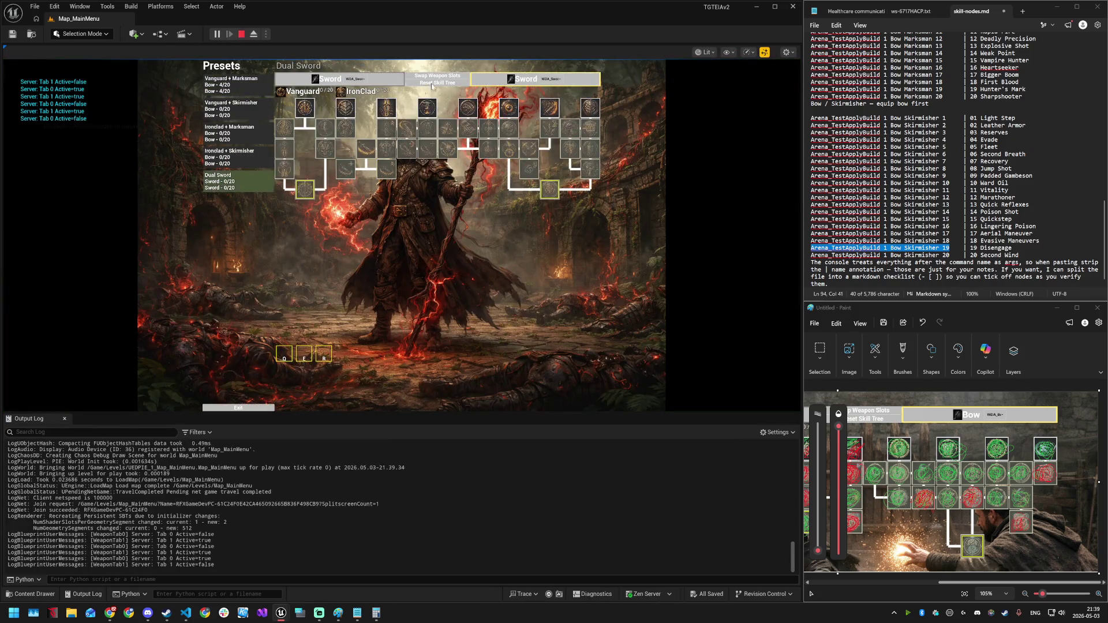
{"action": "left_click", "coordinate": [241, 163]}
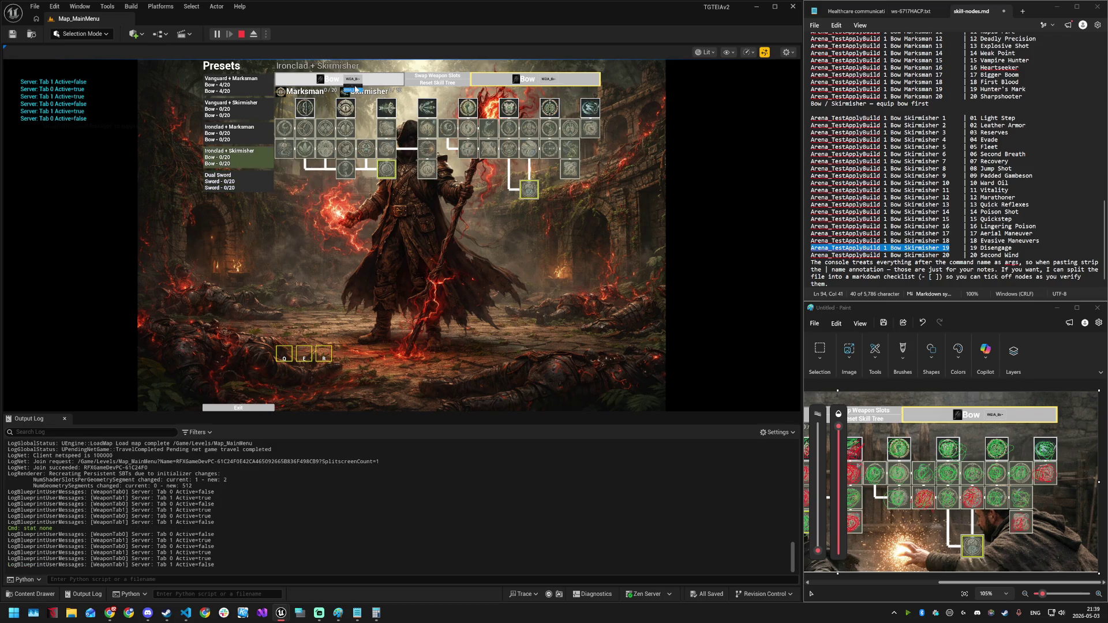
{"action": "left_click", "coordinate": [356, 81]}
{"action": "left_click", "coordinate": [355, 86]}
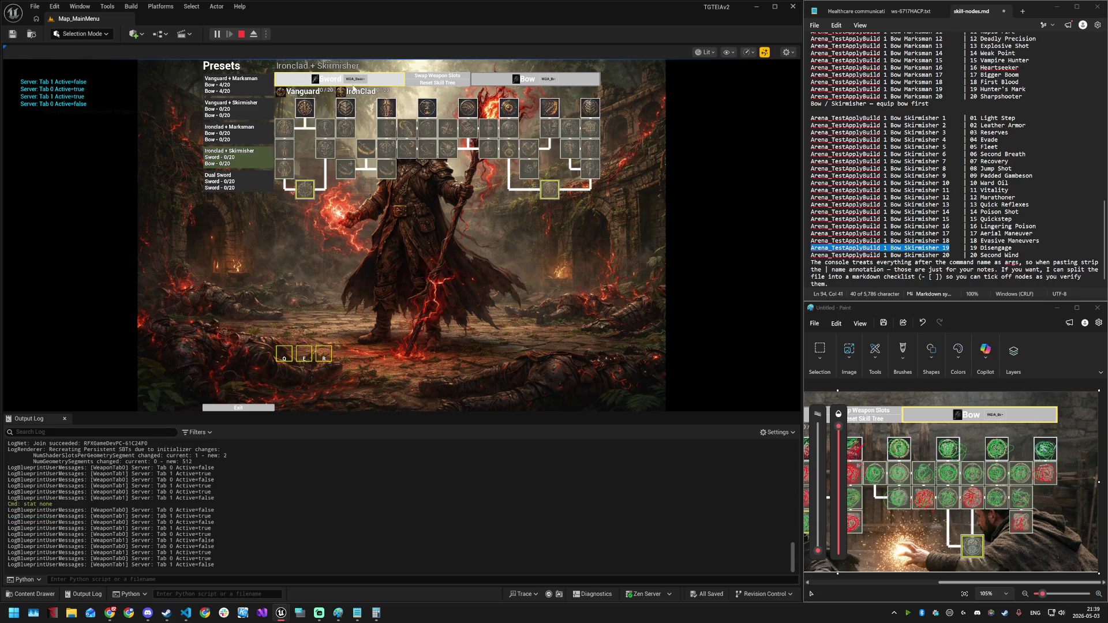
{"action": "left_click", "coordinate": [550, 86]}
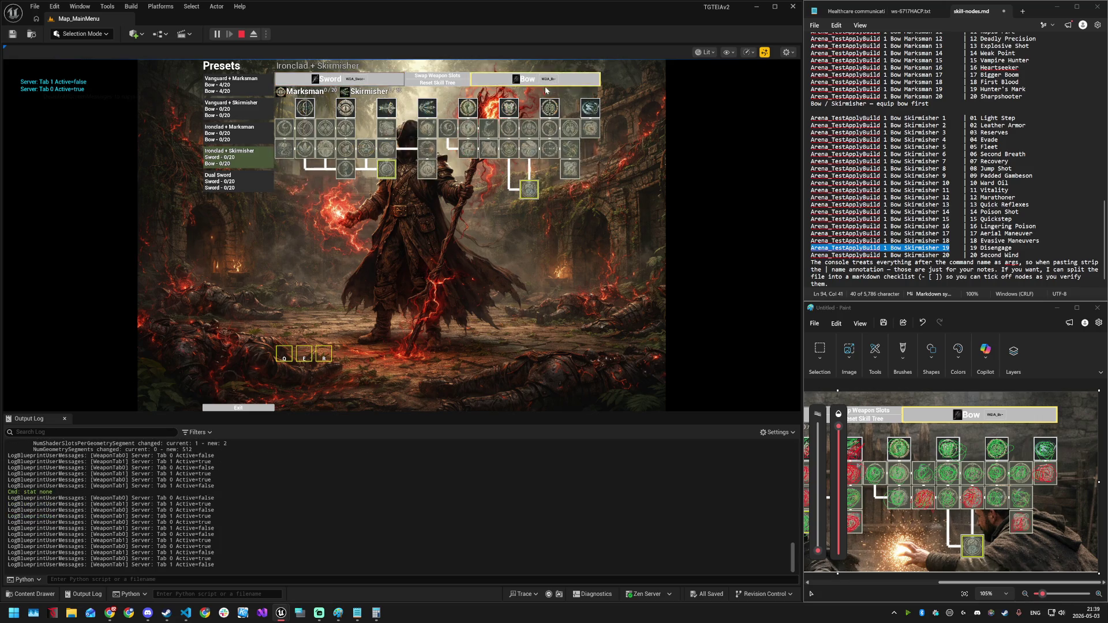
{"action": "left_click", "coordinate": [547, 90]}
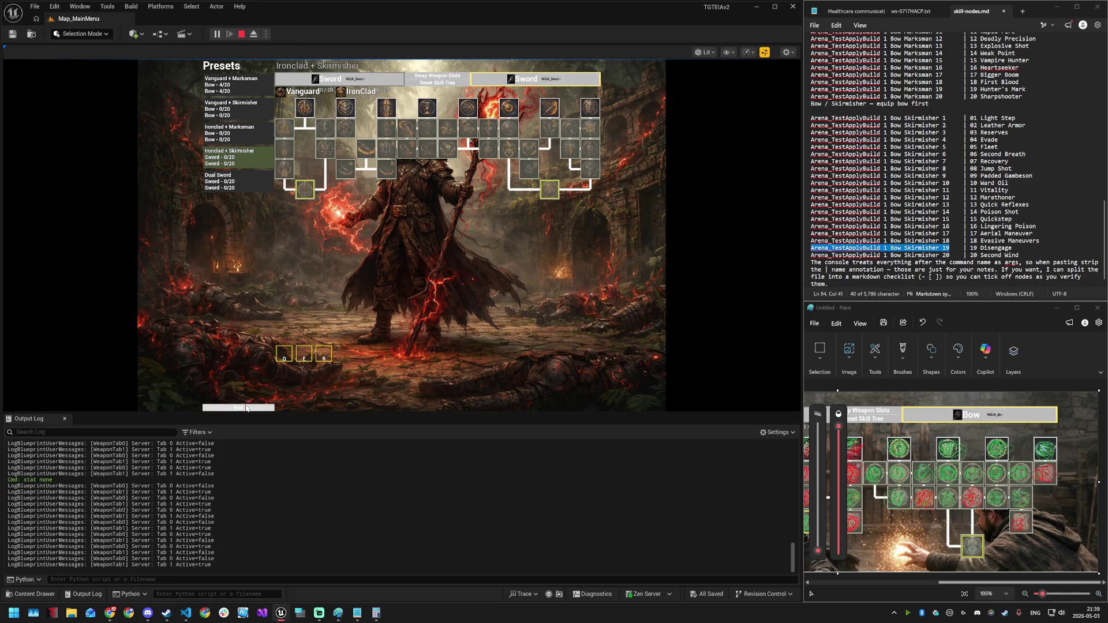
{"action": "left_click", "coordinate": [246, 409]}
{"action": "left_click", "coordinate": [402, 205]}
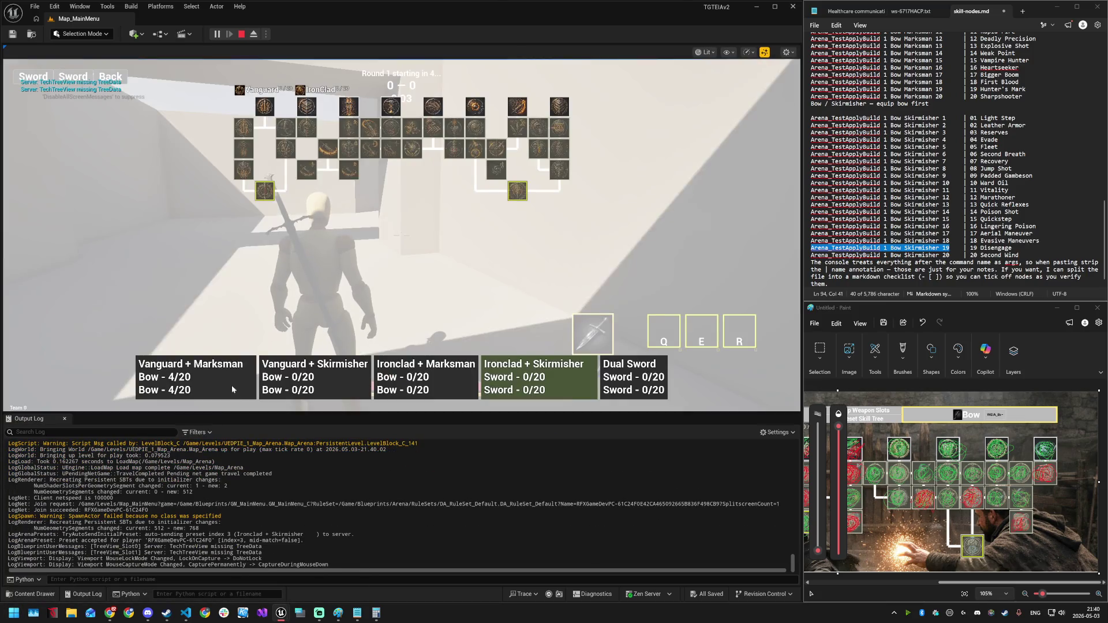
- Select Vanguard + Marksman and run 'Arena_TestApplyBuild 1 Bow Skirmisher 19' in the console
{"action": "left_click", "coordinate": [231, 386]}
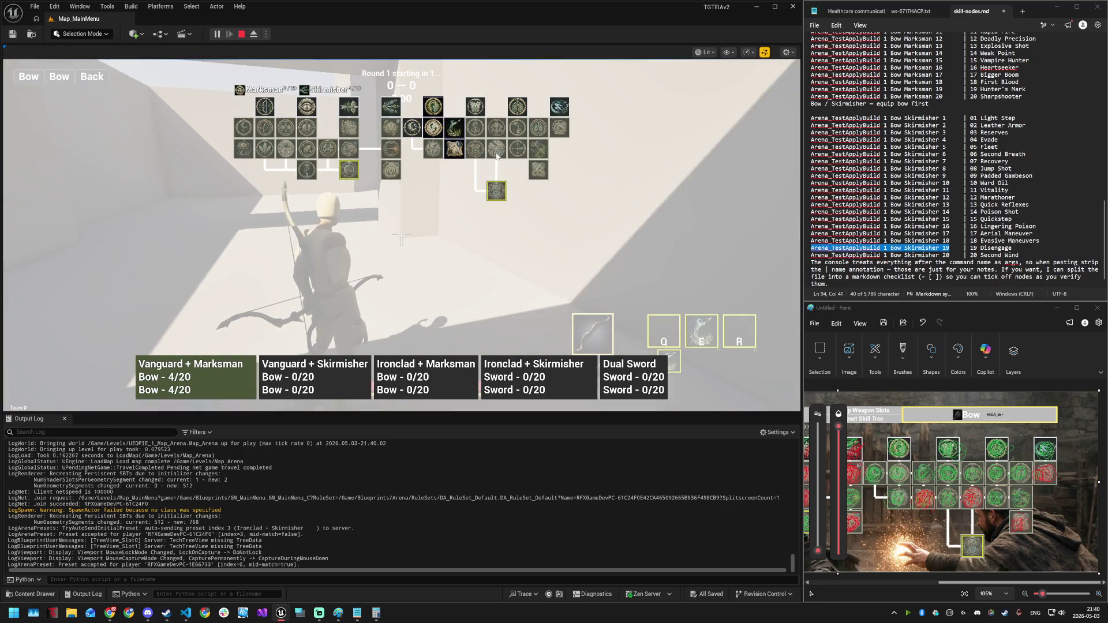
{"action": "left_click", "coordinate": [936, 248]}
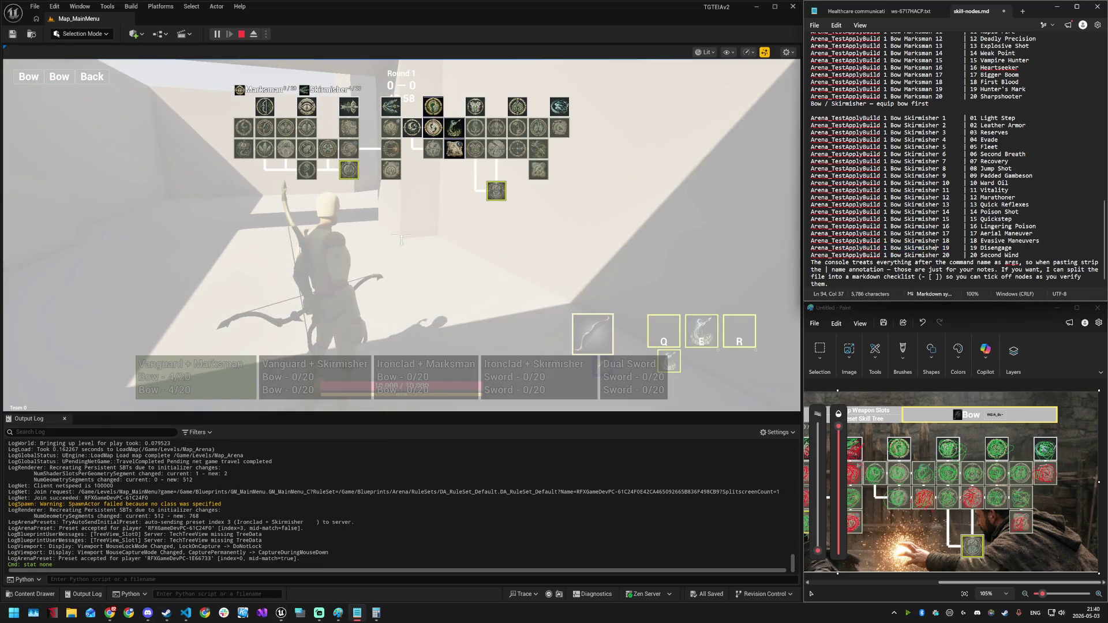
{"action": "key", "text": "ctrl+c"}
{"action": "left_click", "coordinate": [530, 269]}
{"action": "key", "text": "grave"}
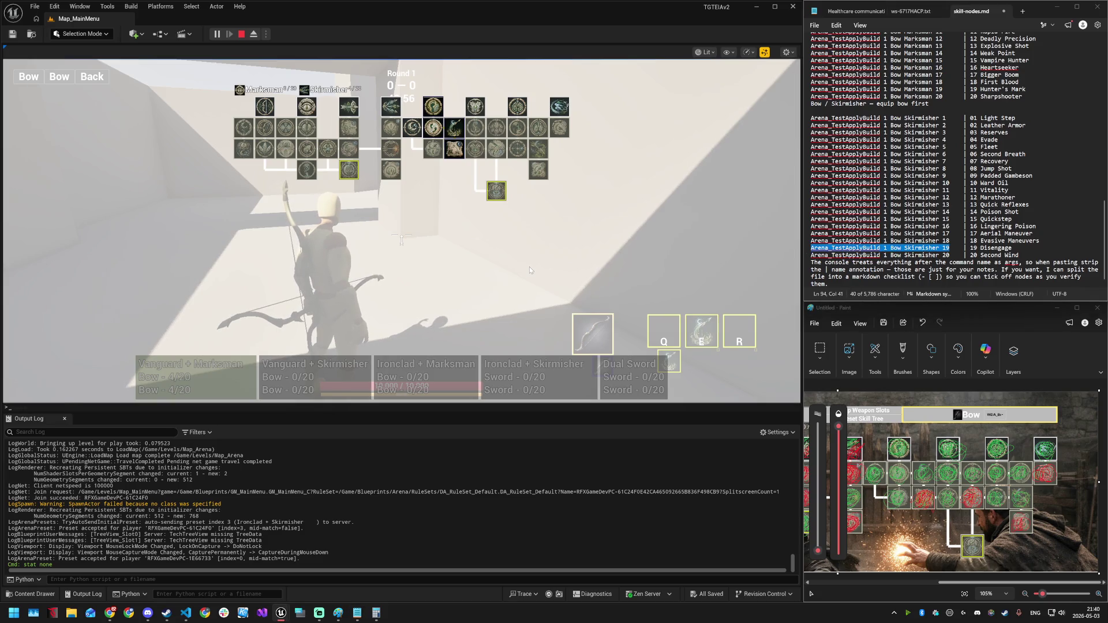
{"action": "key", "text": "ctrl+v"}
{"action": "key", "text": "Return"}
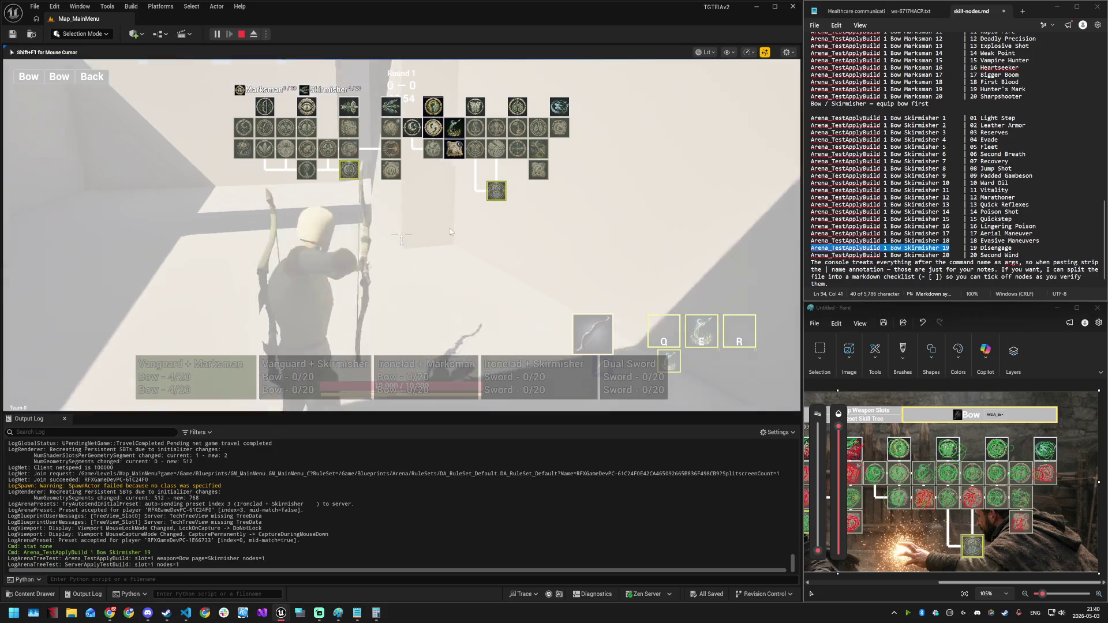
- Playtest the bow build, moving forward and cycling the debug display back two columns
{"action": "key", "text": "w"}
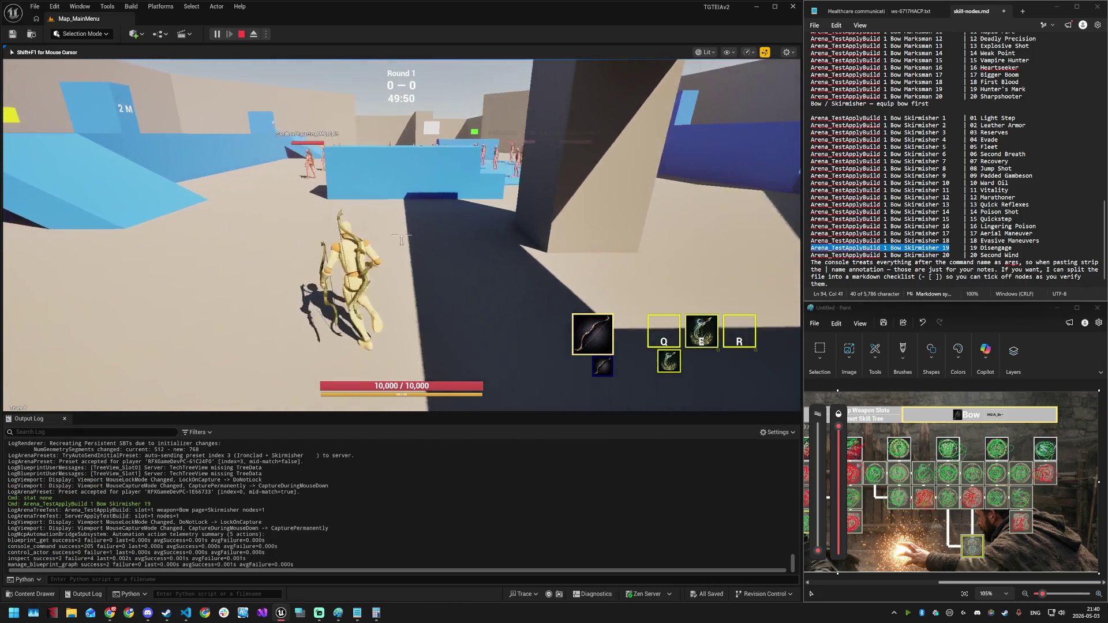
{"action": "key", "text": "super"}
{"action": "mouse_move", "coordinate": [281, 613]}
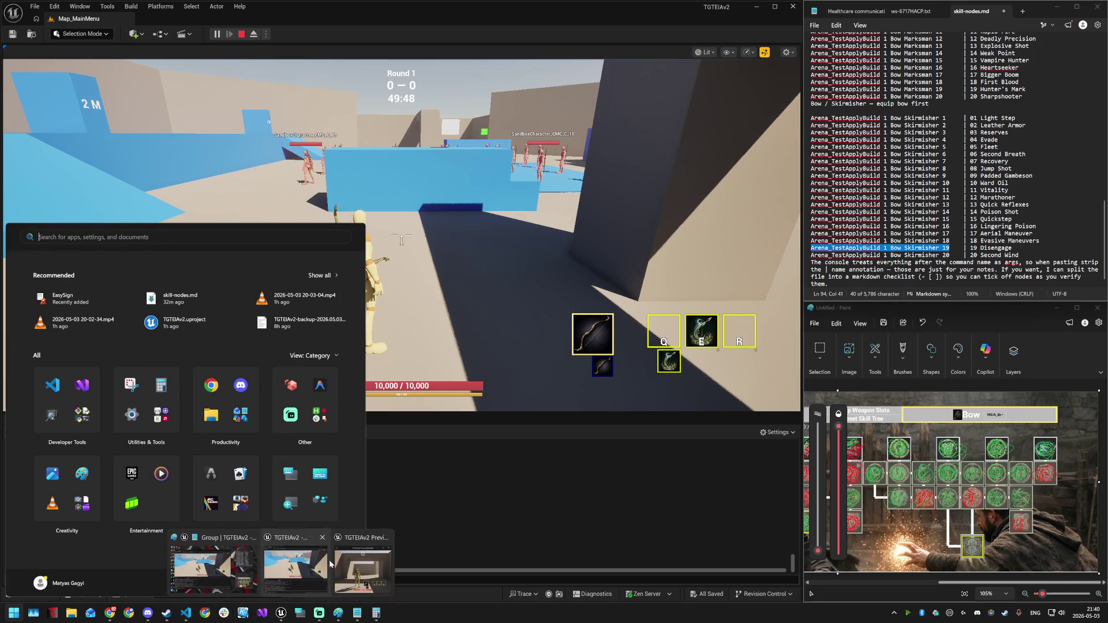
{"action": "left_click", "coordinate": [364, 563]}
{"action": "key", "text": "w"}
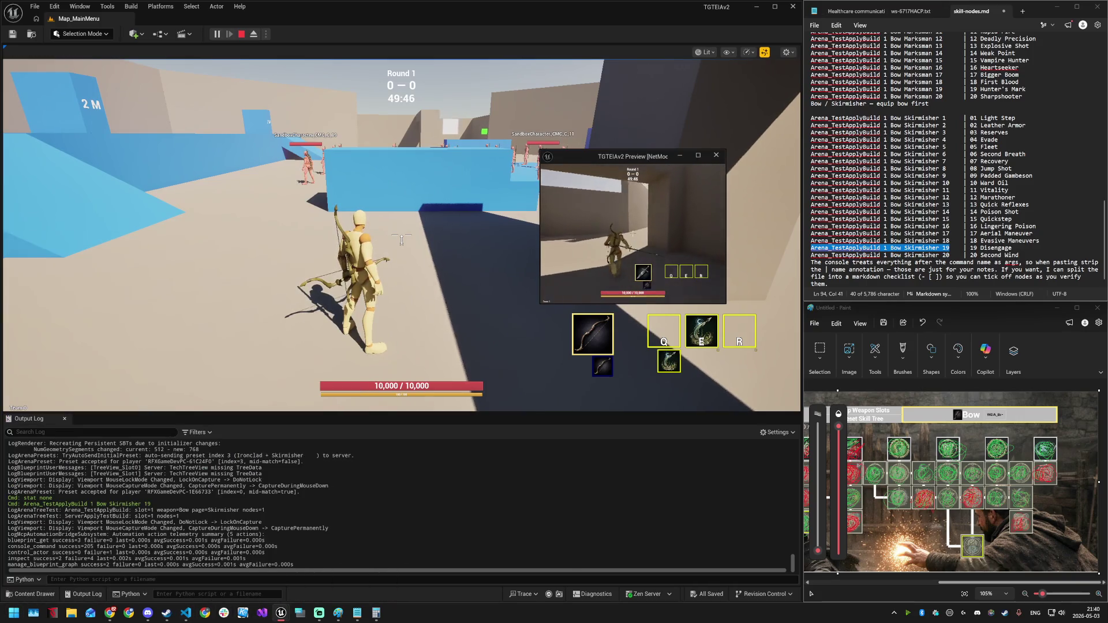
{"action": "key", "text": "Left"}
{"action": "key", "text": "Left"}
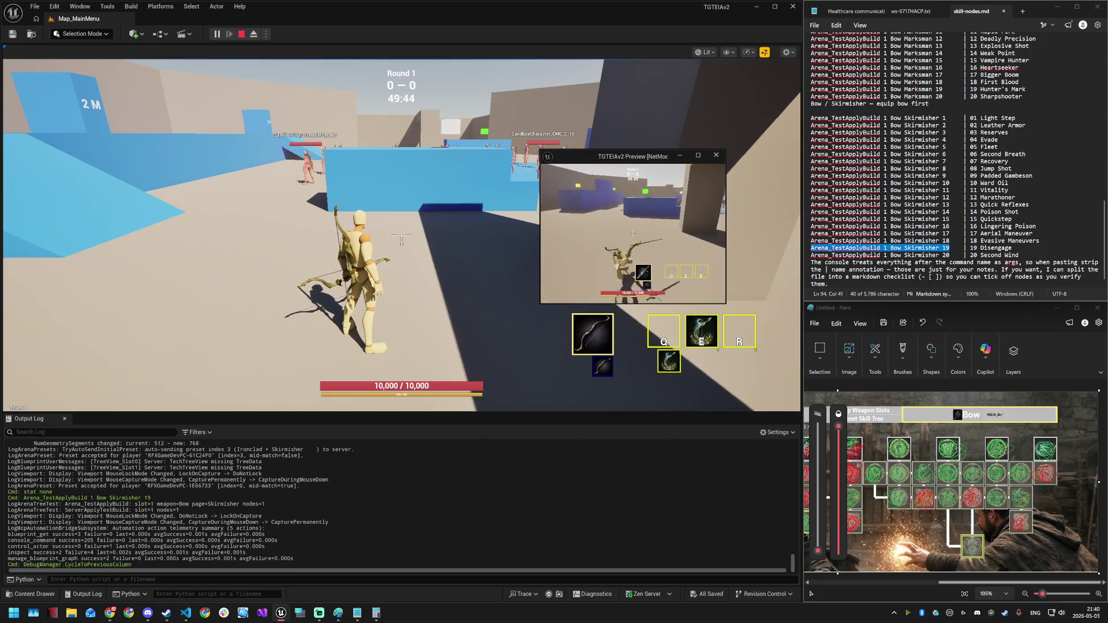
{"action": "key", "text": "Left"}
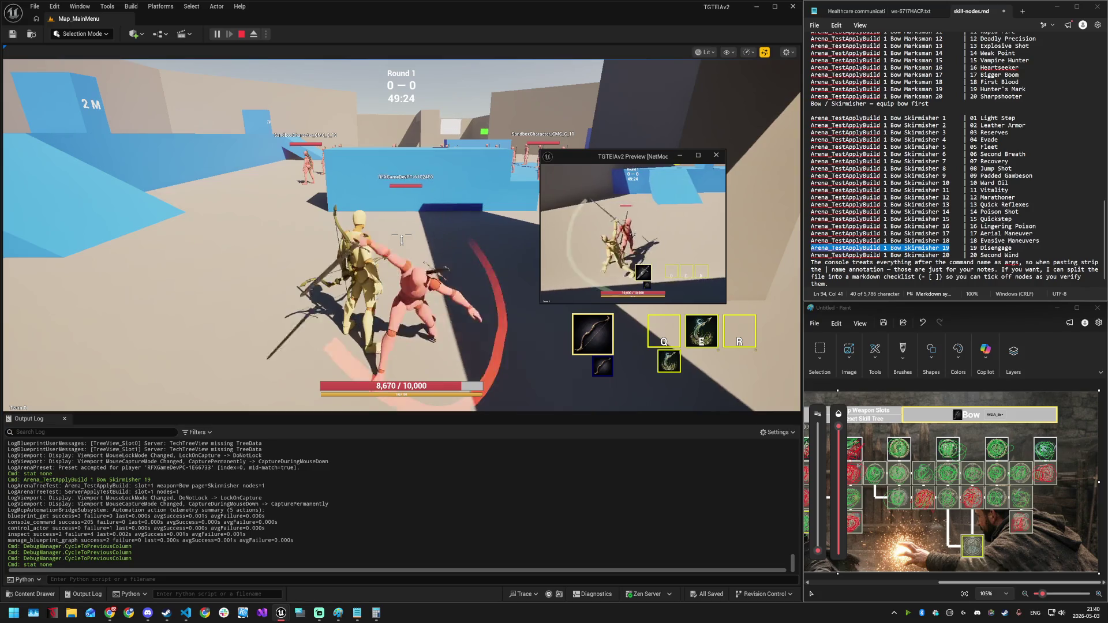
- Reopen the skill-tree overlay and the in-game console
{"action": "left_click", "coordinate": [517, 262]}
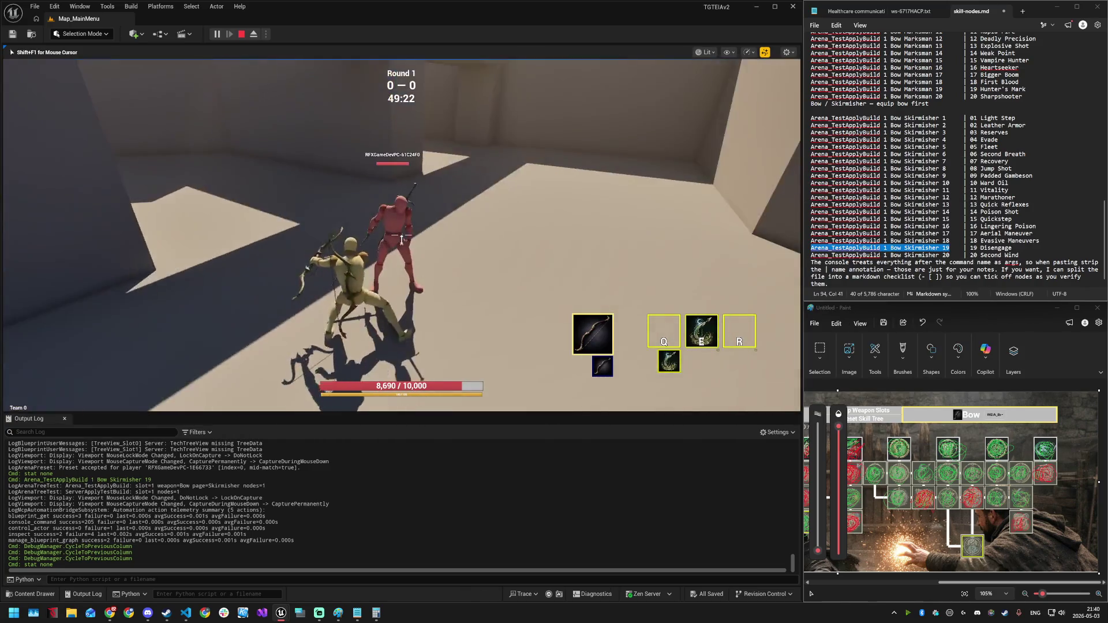
{"action": "key", "text": "k"}
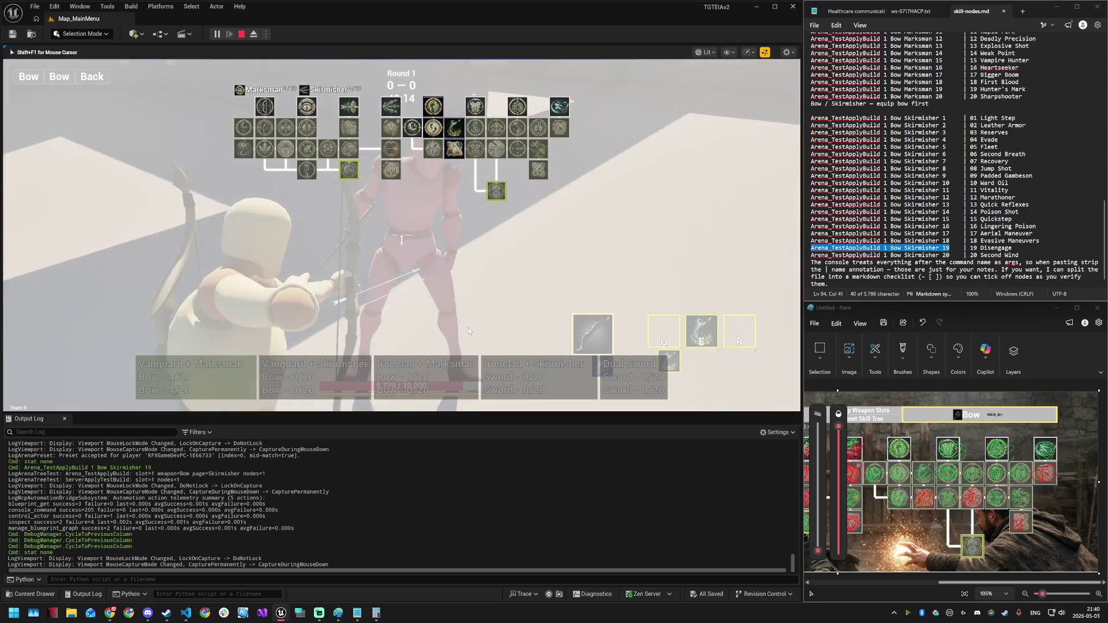
{"action": "key", "text": "grave"}
{"action": "key", "text": "grave"}
{"action": "key", "text": "grave"}
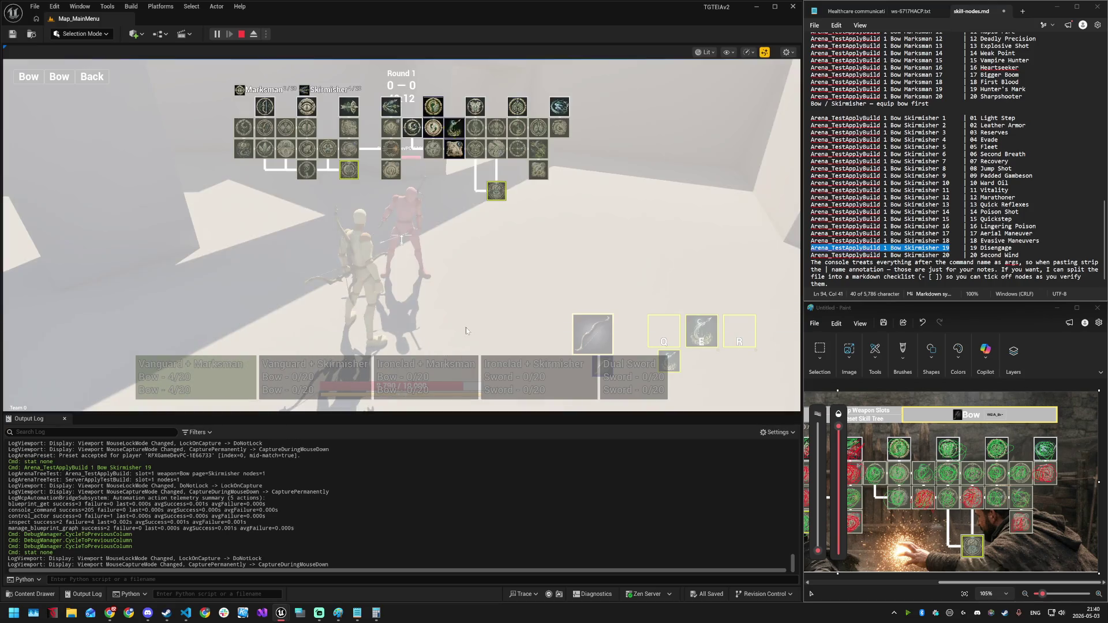